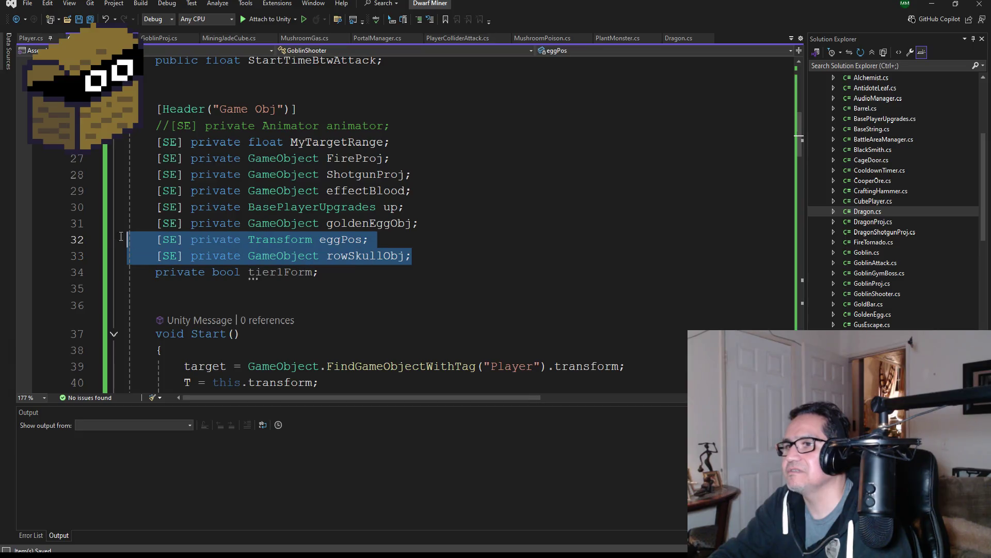
Delete the four unused fields: goldenEggObj, eggPos, rowSkullObj and the tier flag.
left_click(342, 277)
mouse_move(342, 276)
left_mouse_down()
mouse_move(155, 240)
mouse_move(128, 225)
left_mouse_up()
key("BackSpace")
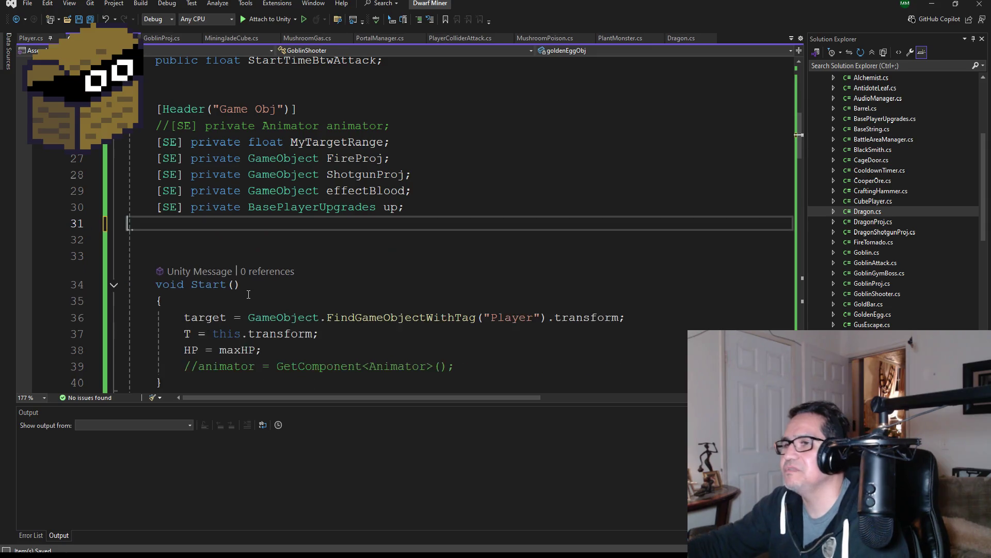
key("BackSpace")
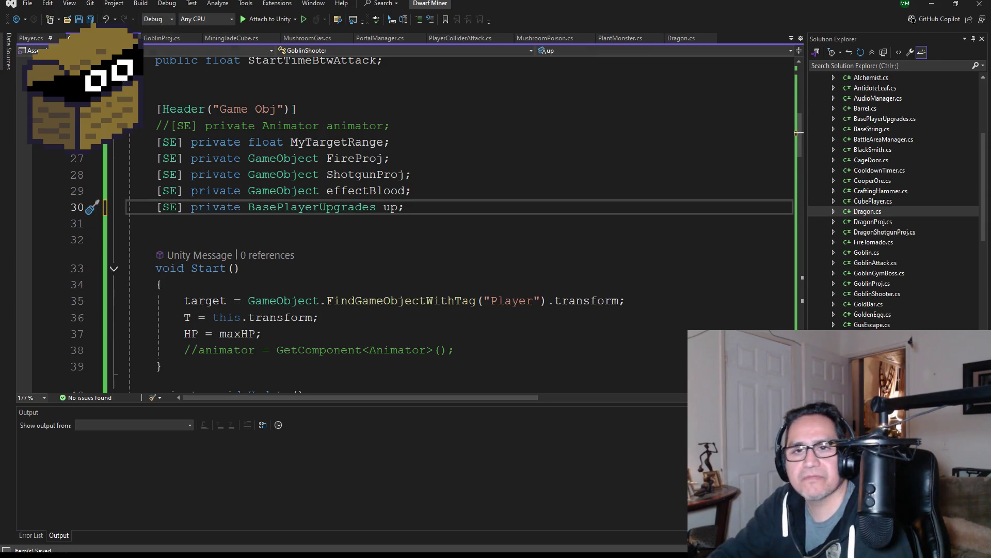
Scroll through Start() and Update() to review the remaining GoblinShooter code.
scroll(373, 205, "up", 6)
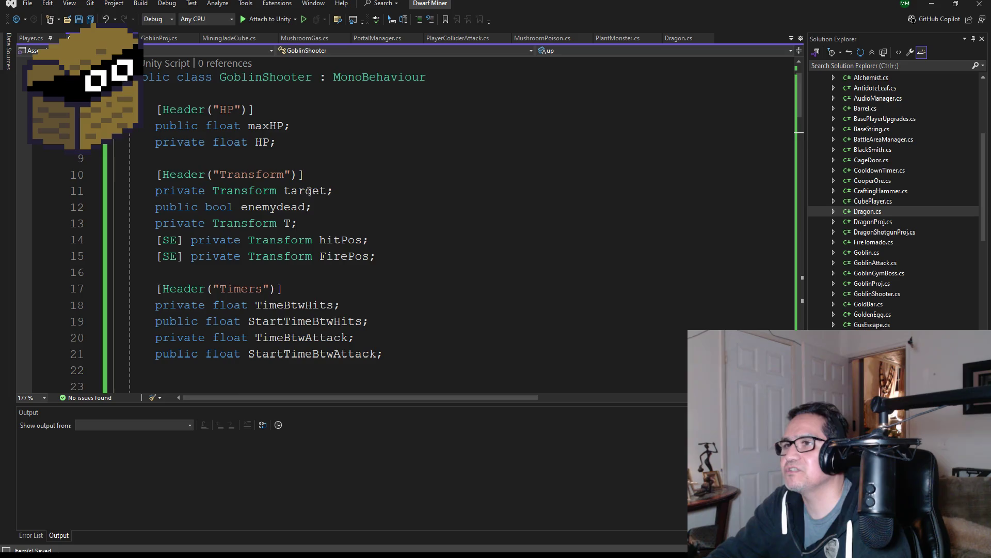
scroll(309, 191, "down", 3)
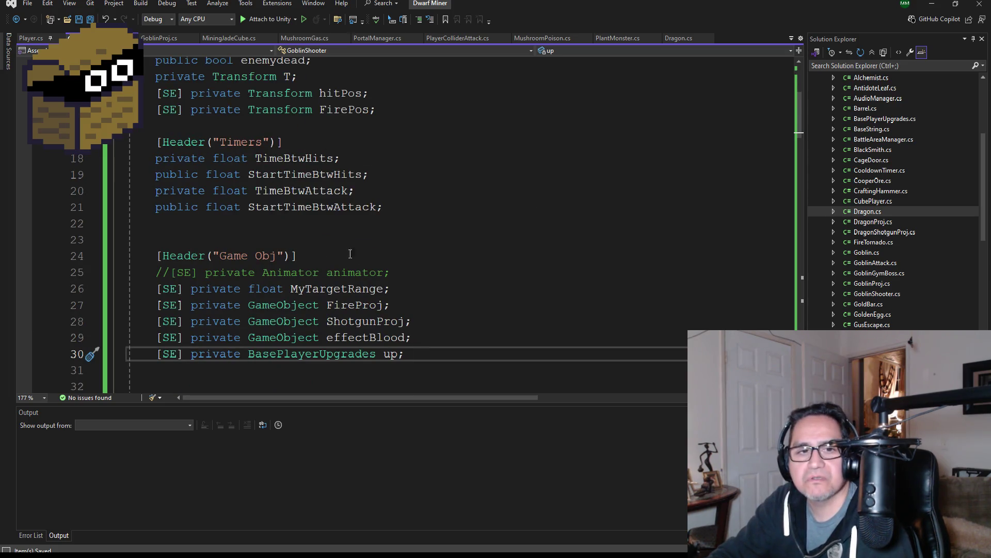
scroll(352, 243, "down", 2)
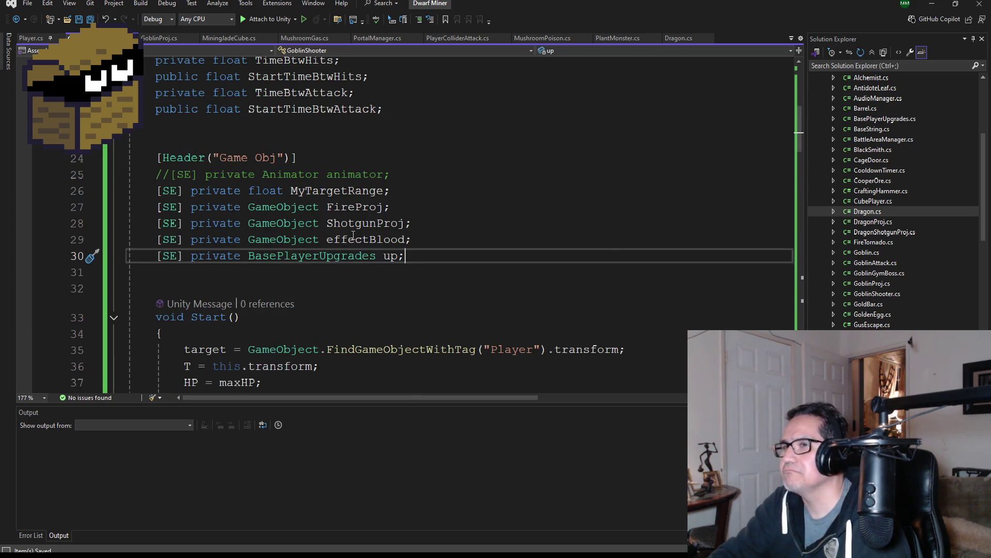
scroll(354, 235, "down", 5)
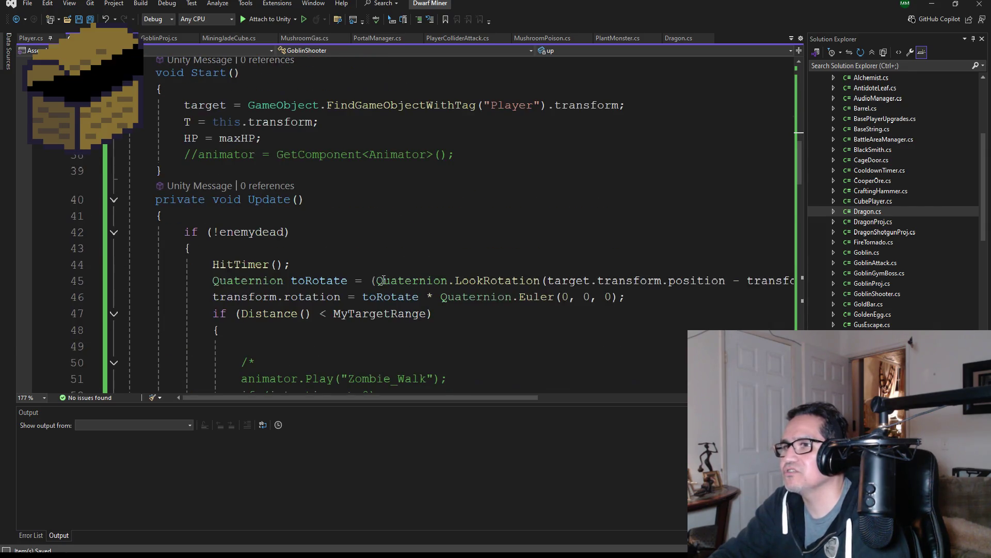
scroll(275, 237, "down", 2)
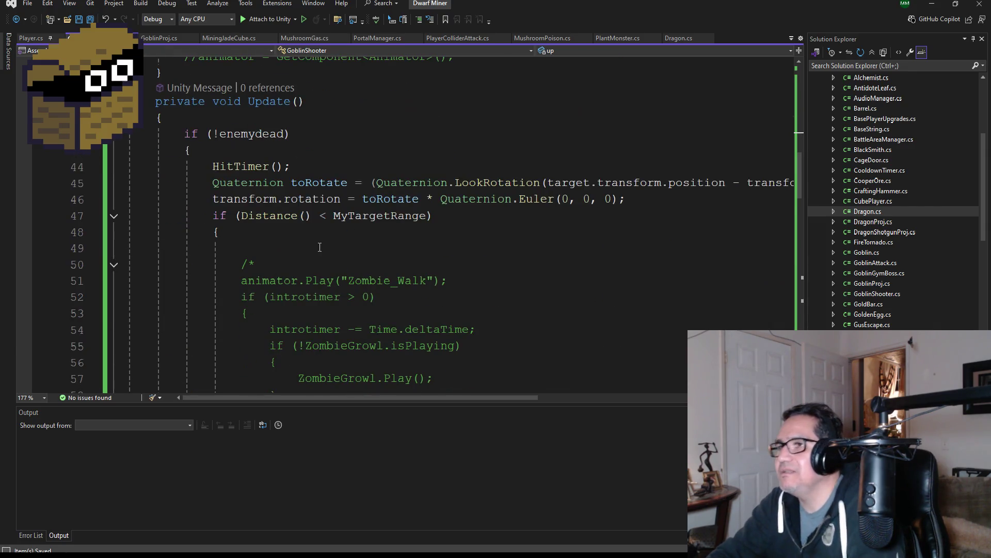
scroll(394, 217, "down", 1)
scroll(394, 218, "down", 2)
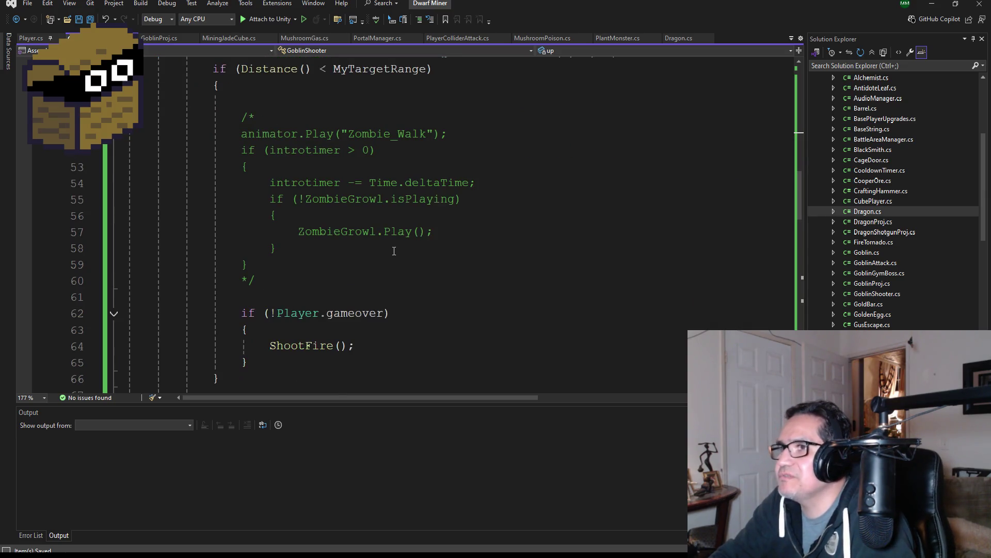
scroll(324, 235, "up", 1)
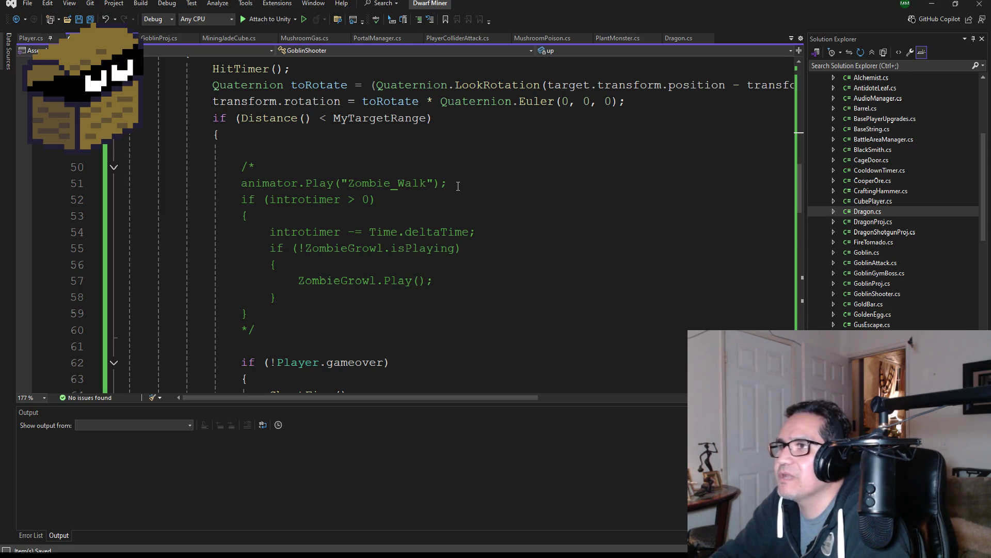
Delete the Zombie_Walk animator.Play line with its /* opener and the stray */ closer.
left_click_drag(458, 184, 106, 171)
key("BackSpace")
key("BackSpace")
key("BackSpace")
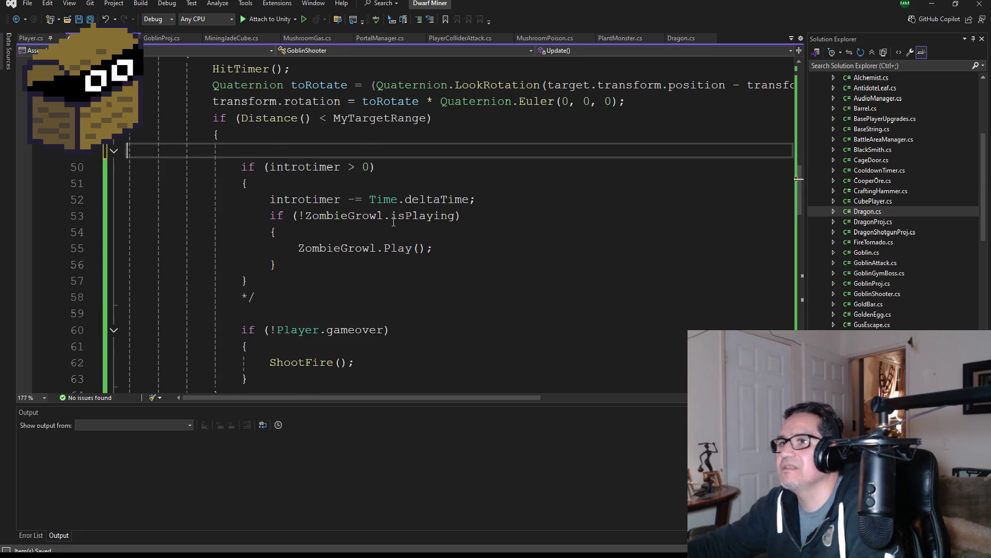
left_click_drag(256, 280, 126, 283)
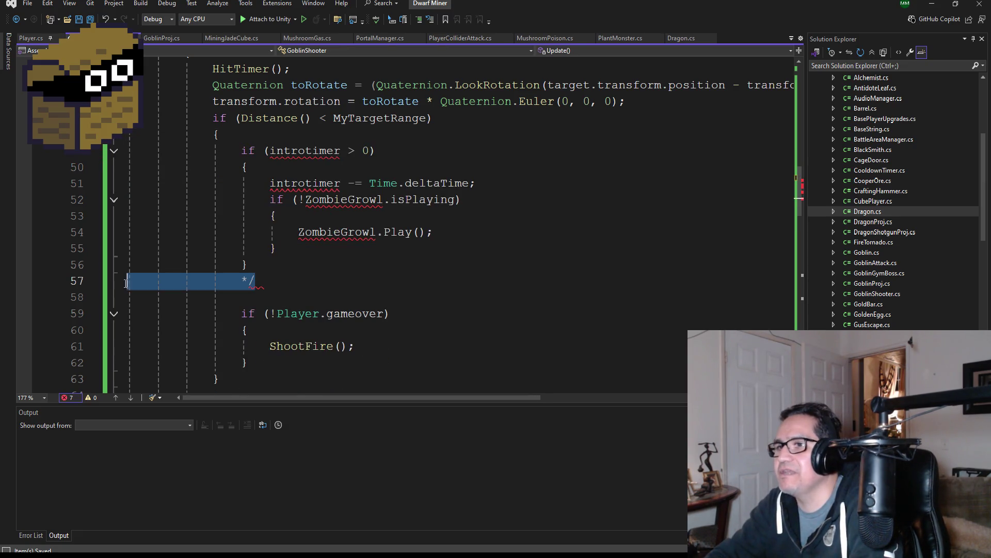
key("BackSpace")
key("BackSpace")
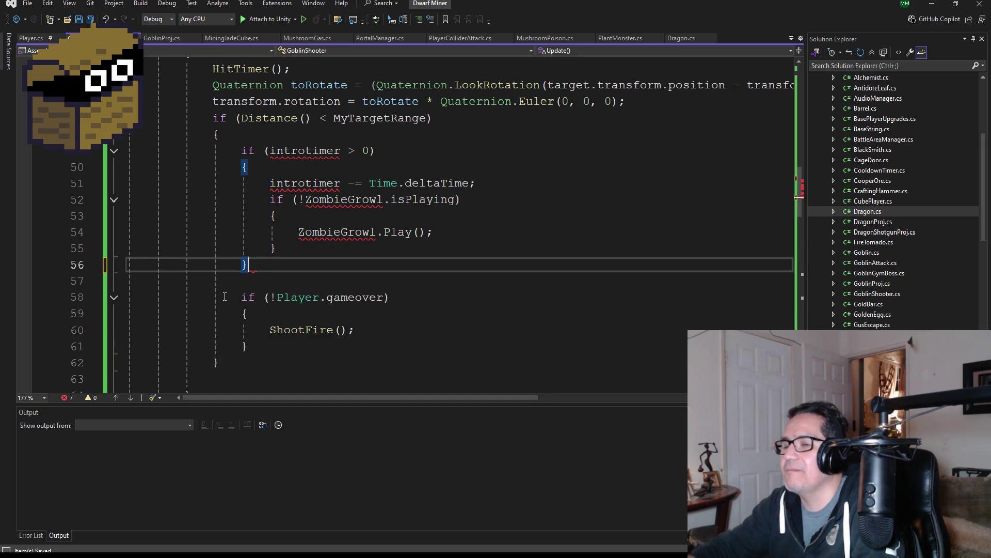
scroll(487, 301, "up", 1)
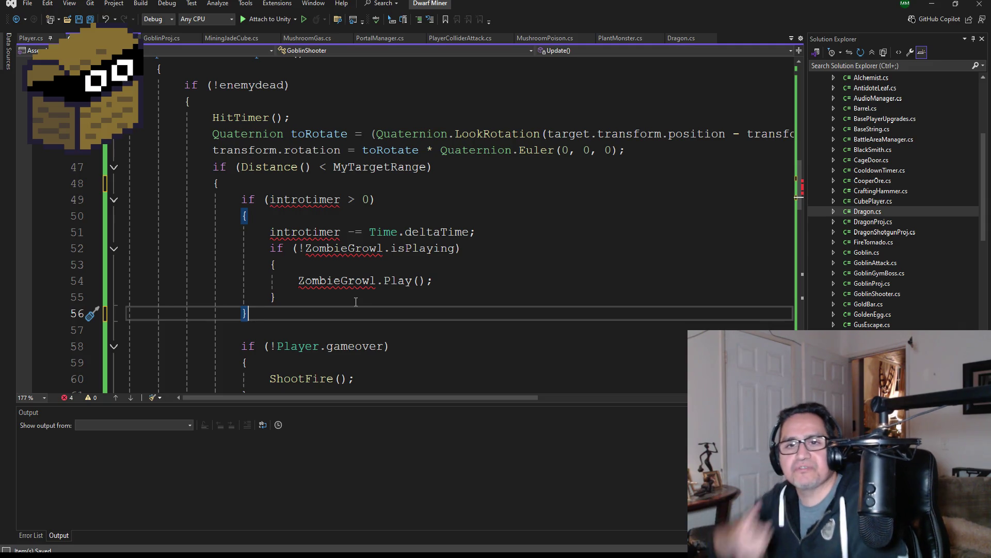
Wrap the introtimer ZombieGrowl block in a /* */ comment.
left_click(263, 183)
key("Return")
type("/*")
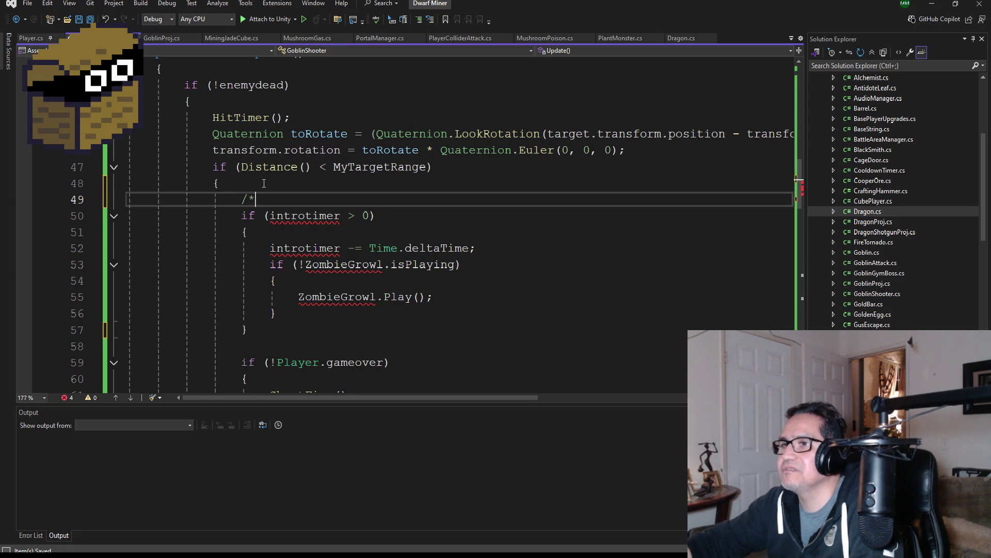
left_click(258, 330)
left_click(270, 344)
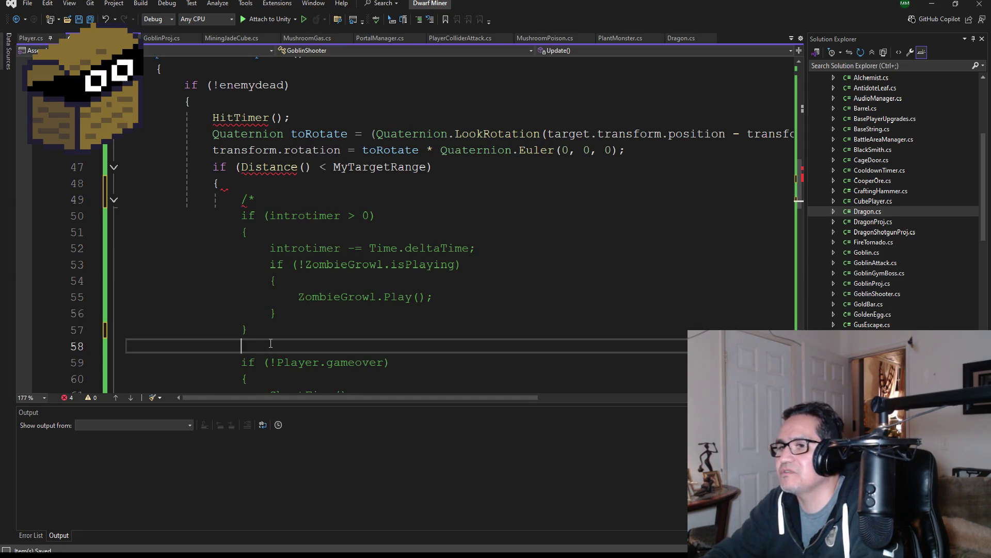
type("*/")
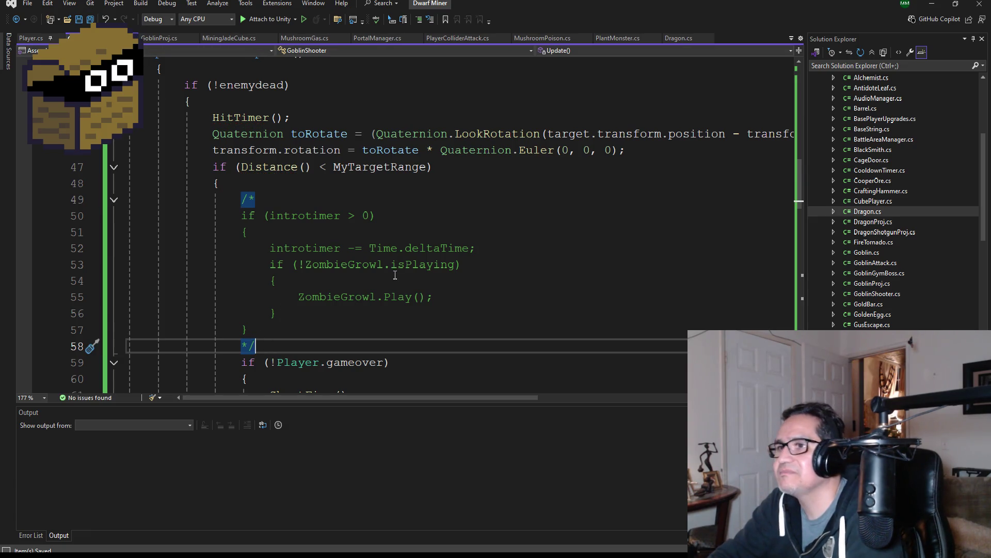
scroll(380, 269, "down", 2)
scroll(381, 269, "up", 15)
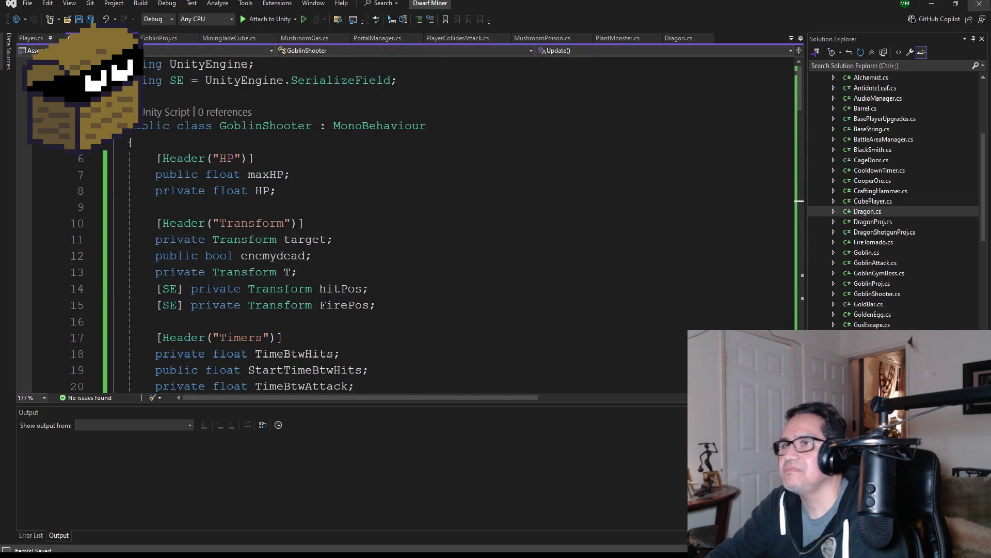
Back in Unity, drag GoblinShooter along Z and X to about X -210.49, Z -395.42.
left_click(933, 4)
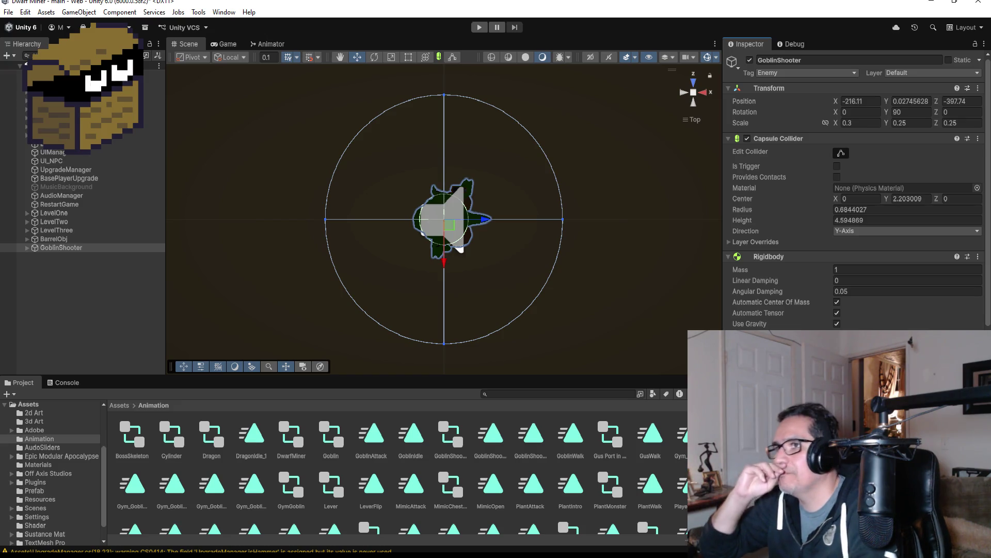
scroll(519, 216, "down", 6)
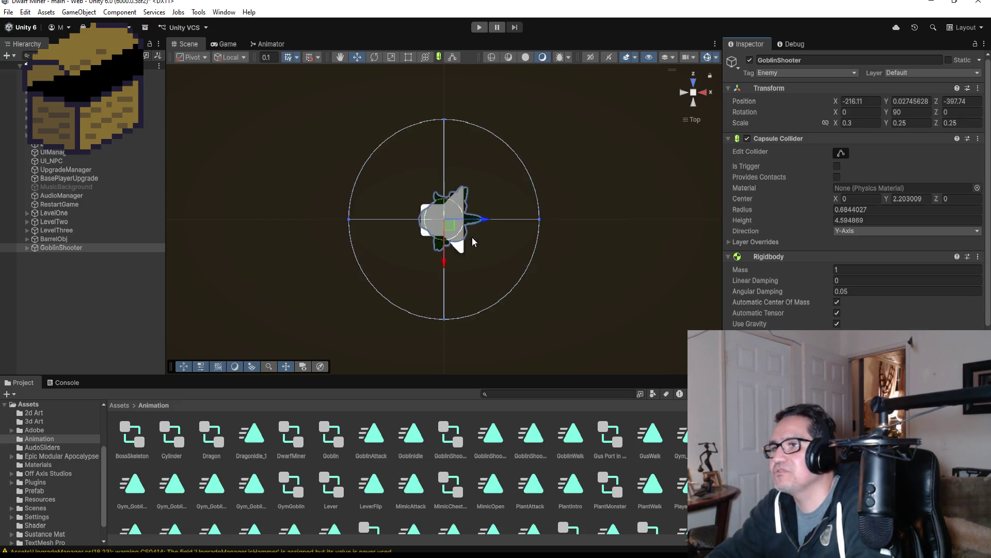
scroll(519, 216, "down", 8)
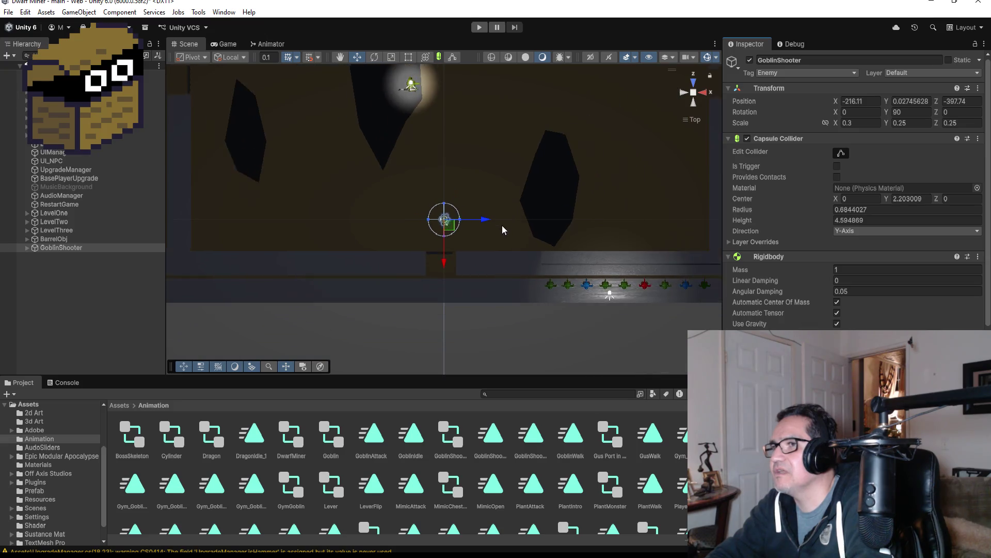
scroll(491, 248, "down", 1)
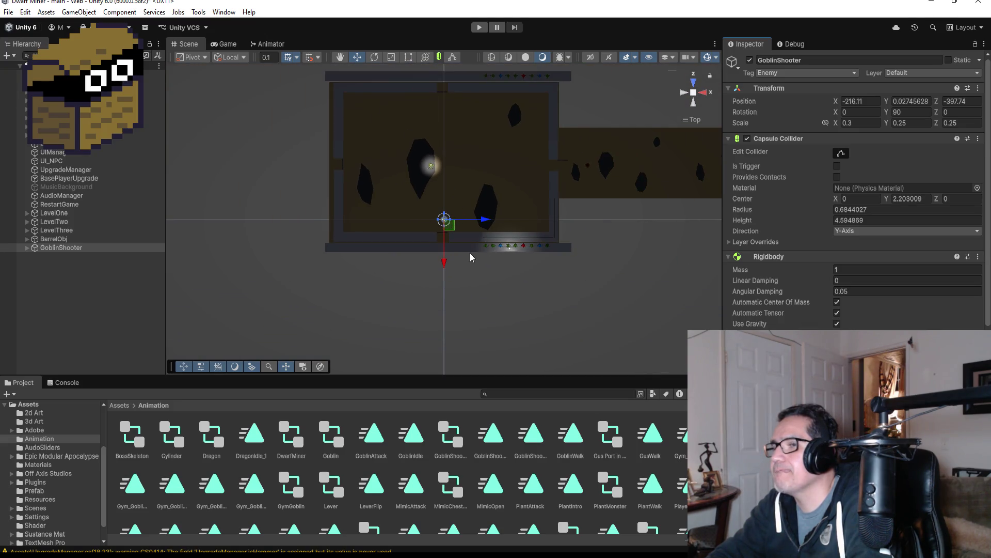
left_click_drag(447, 266, 449, 232)
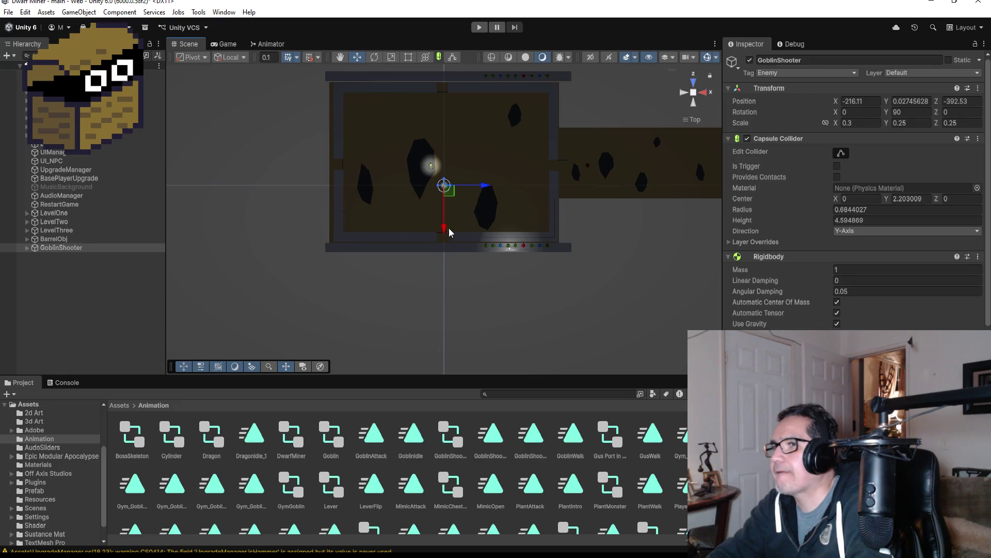
left_click_drag(483, 186, 517, 190)
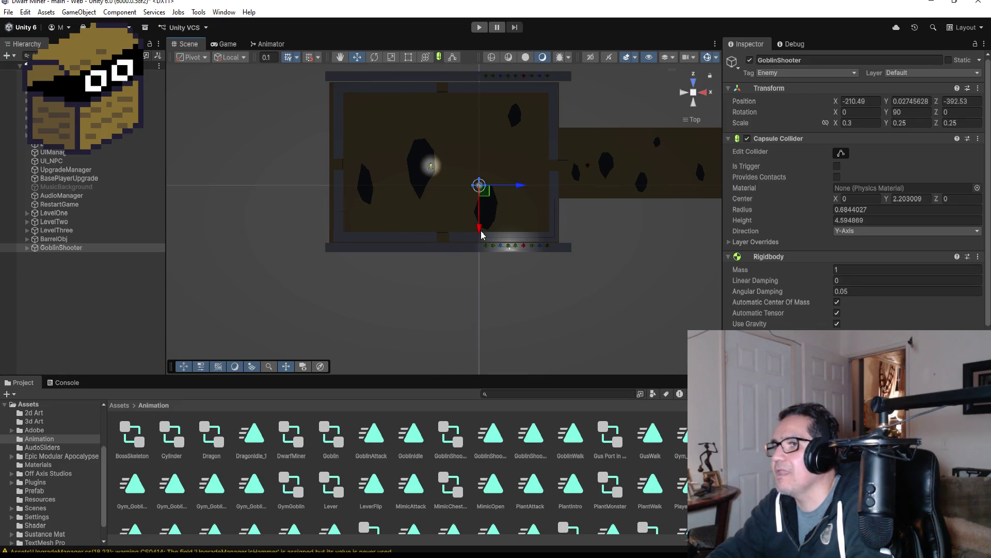
left_click_drag(481, 234, 480, 252)
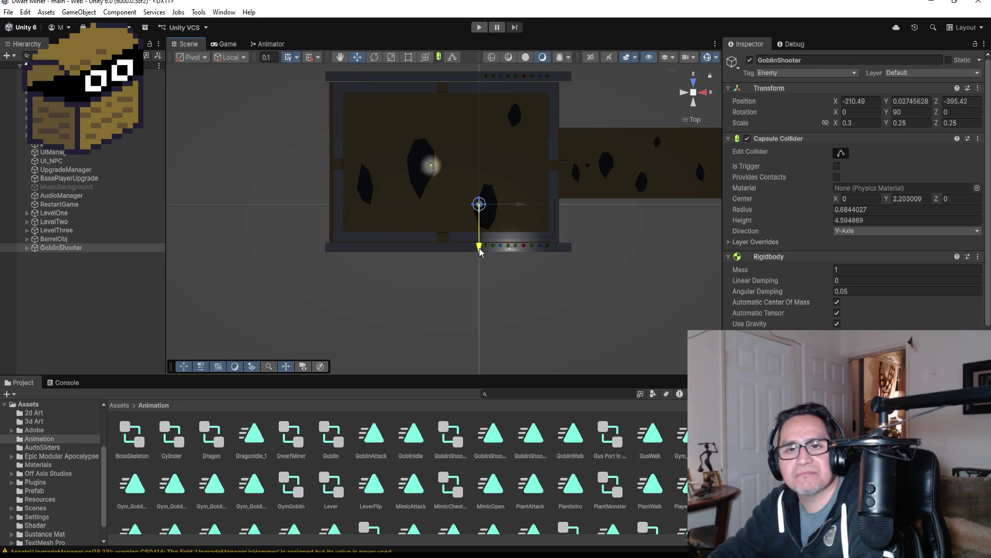
scroll(857, 191, "down", 15)
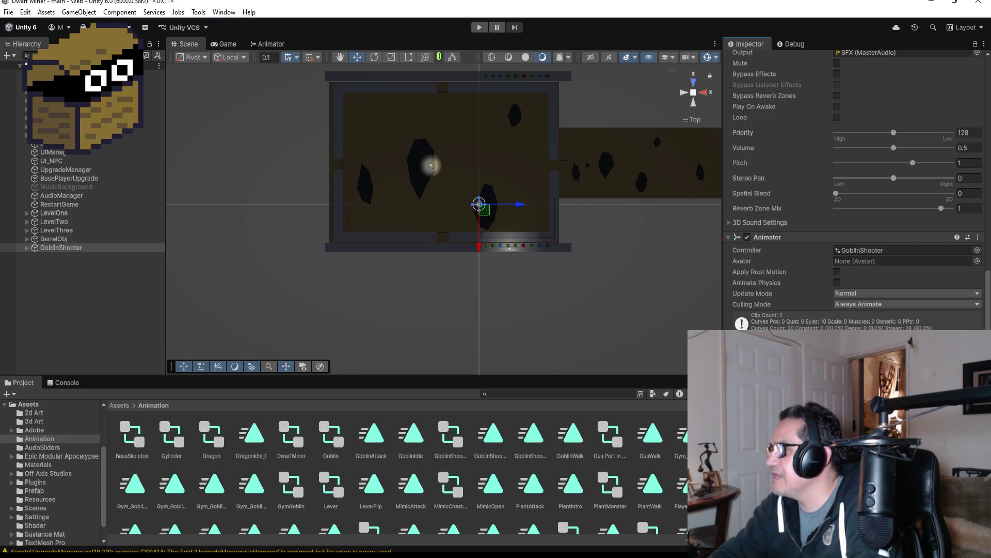
Expand GoblinShooter and its metarig in the Hierarchy to inspect the rig bones.
left_click(27, 248)
left_click(57, 273)
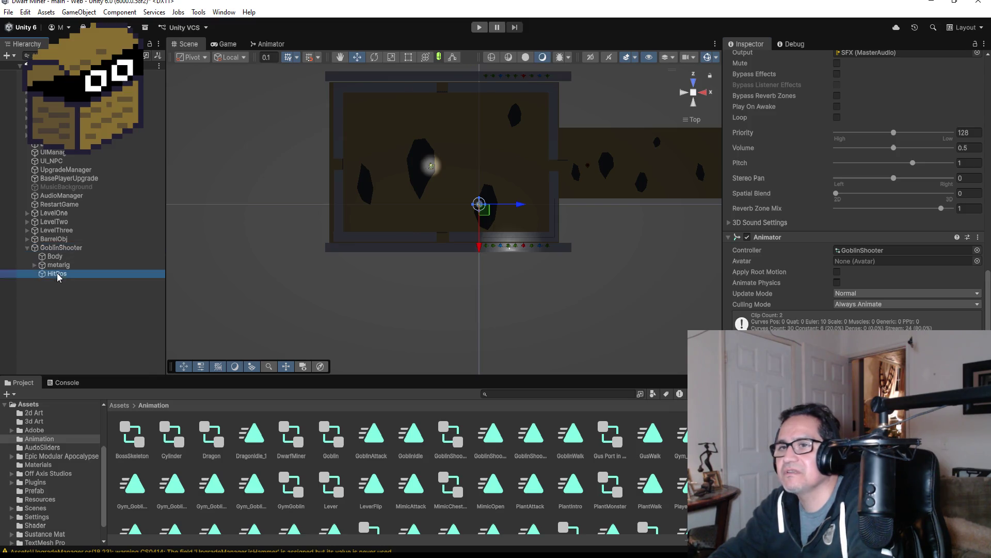
key("ctrl+z")
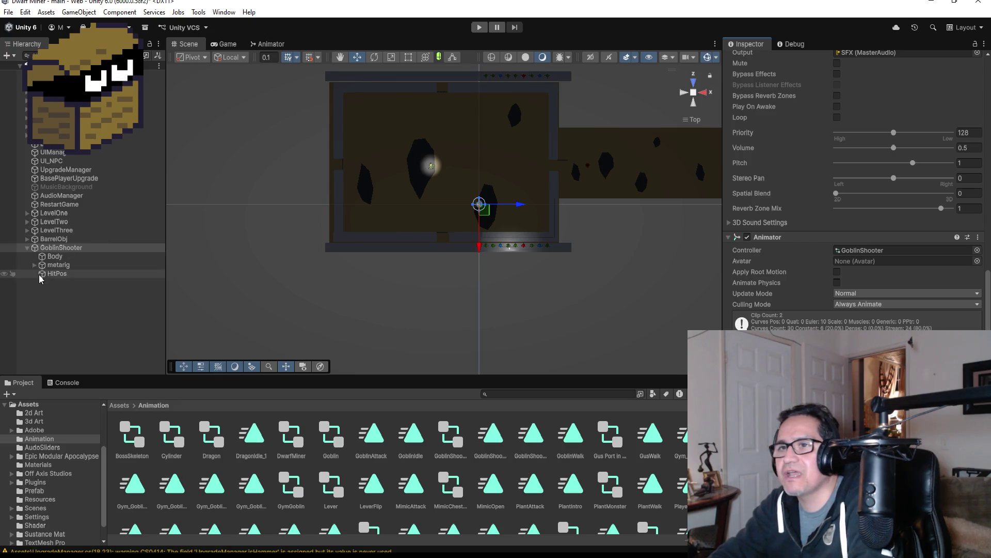
left_click(35, 264)
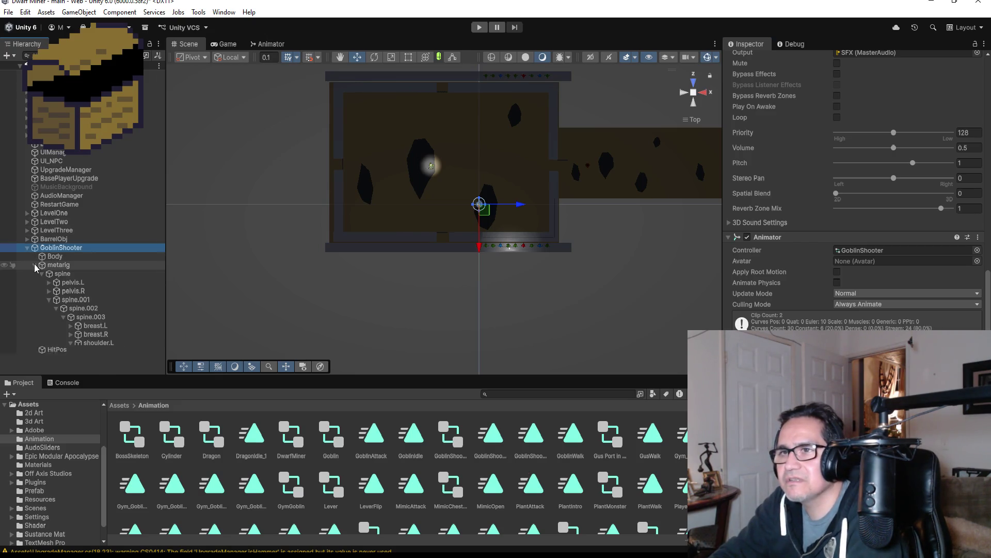
scroll(84, 327, "down", 5)
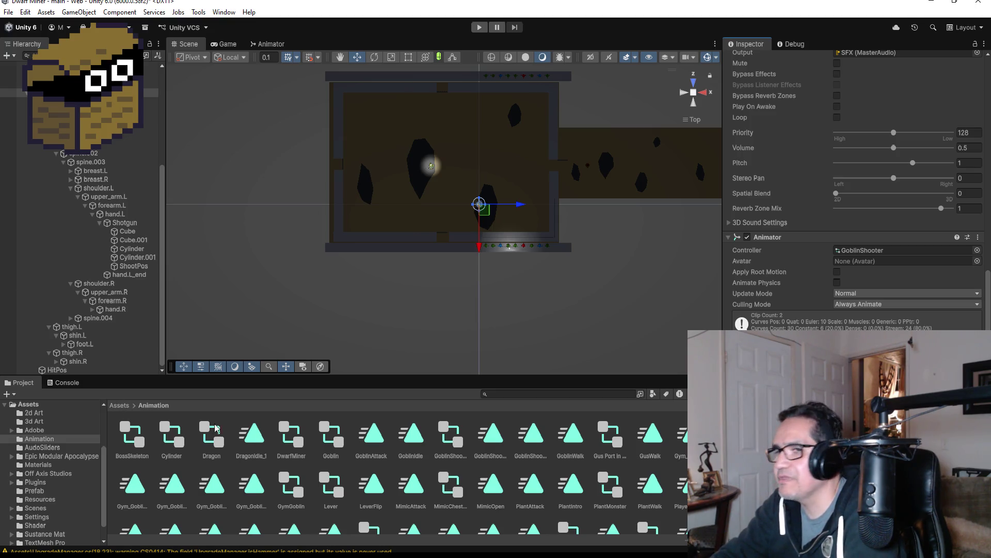
Open the Assets/Prefab folder in the Project window.
left_click(120, 405)
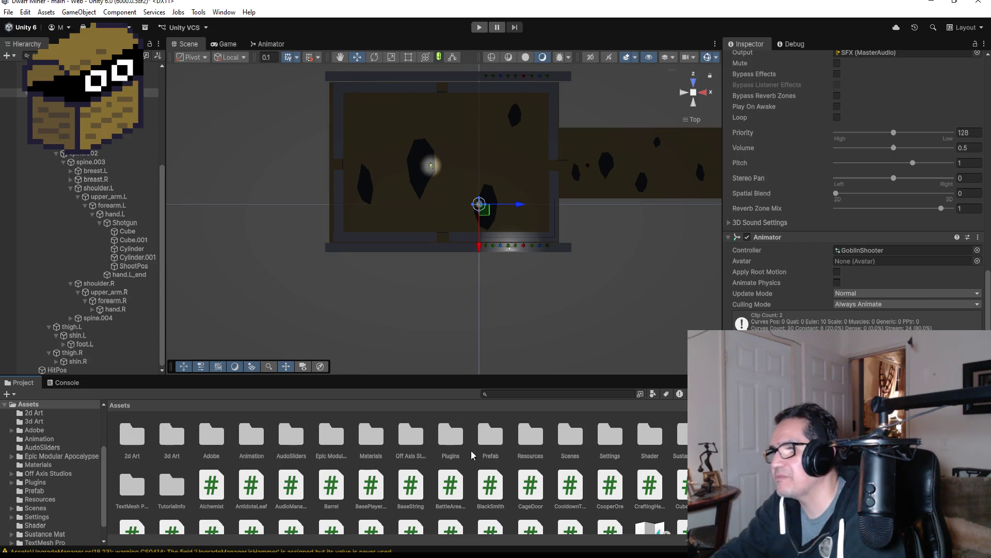
double_click(490, 439)
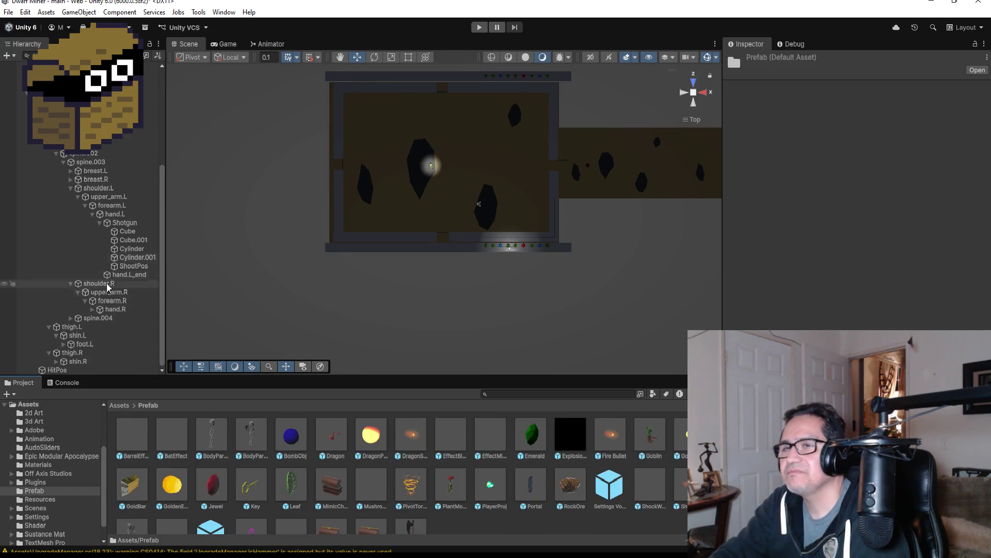
scroll(31, 201, "up", 4)
left_click(51, 191)
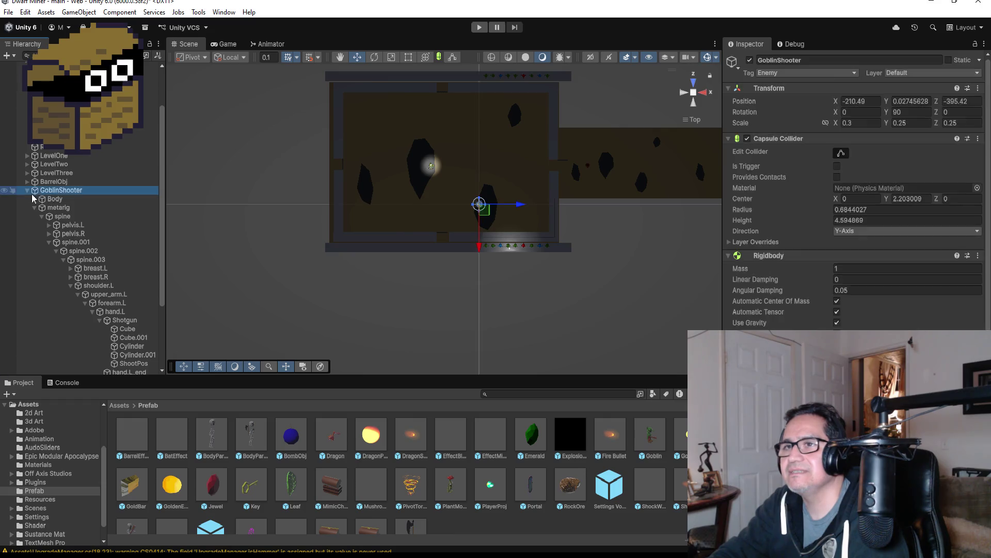
left_click(27, 191)
scroll(852, 206, "down", 10)
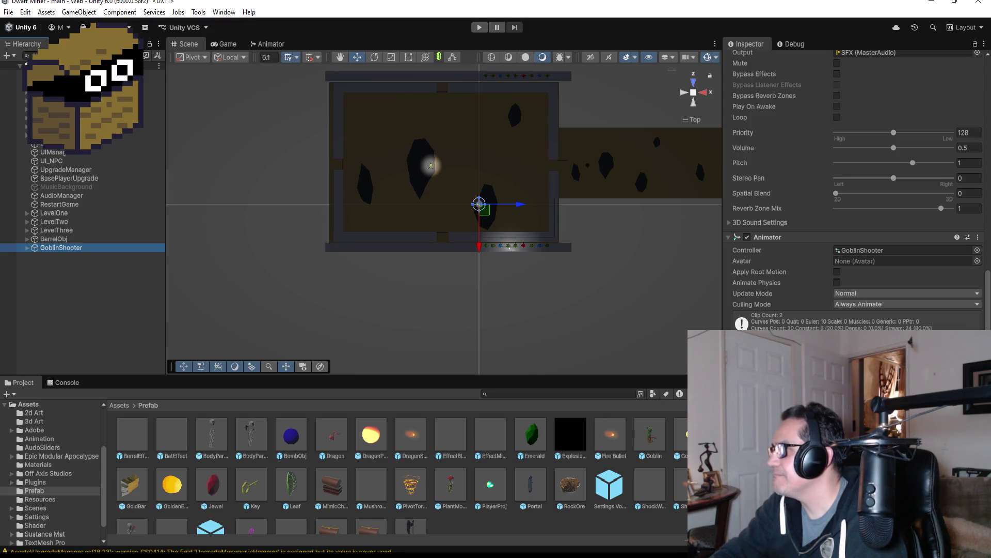
scroll(979, 175, "up", 5)
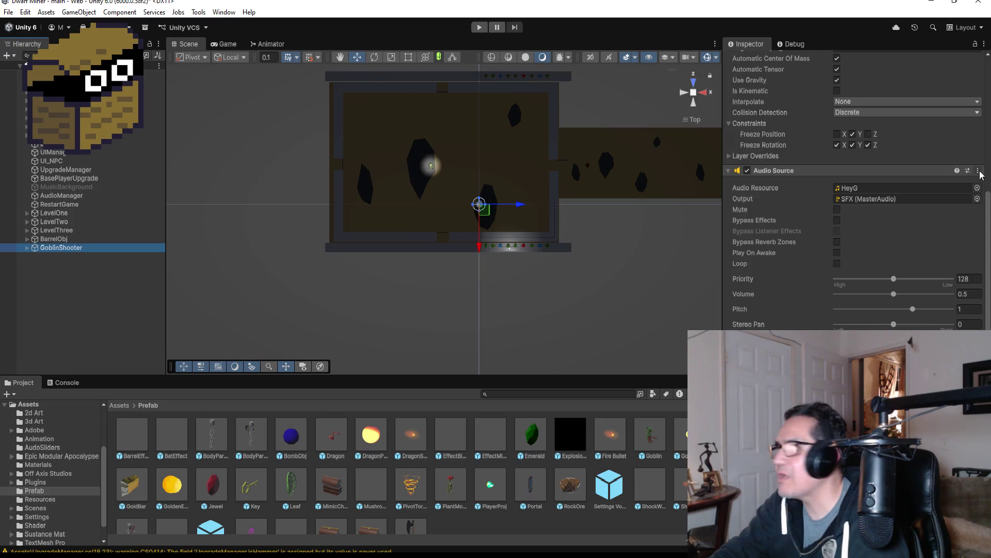
scroll(750, 175, "down", 5)
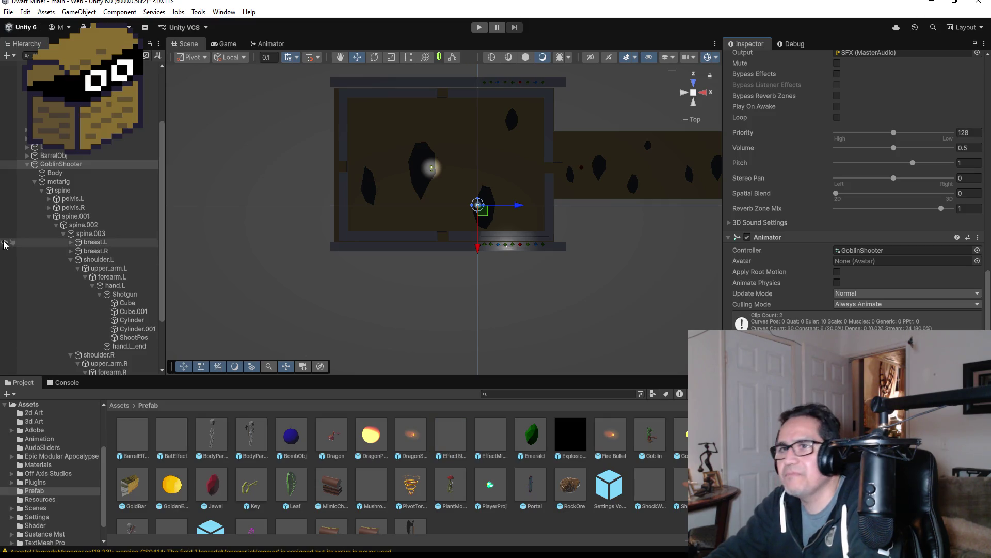
Collapse GoblinShooter in the Hierarchy and enter Play mode to reach the Settings screen.
left_click(27, 164)
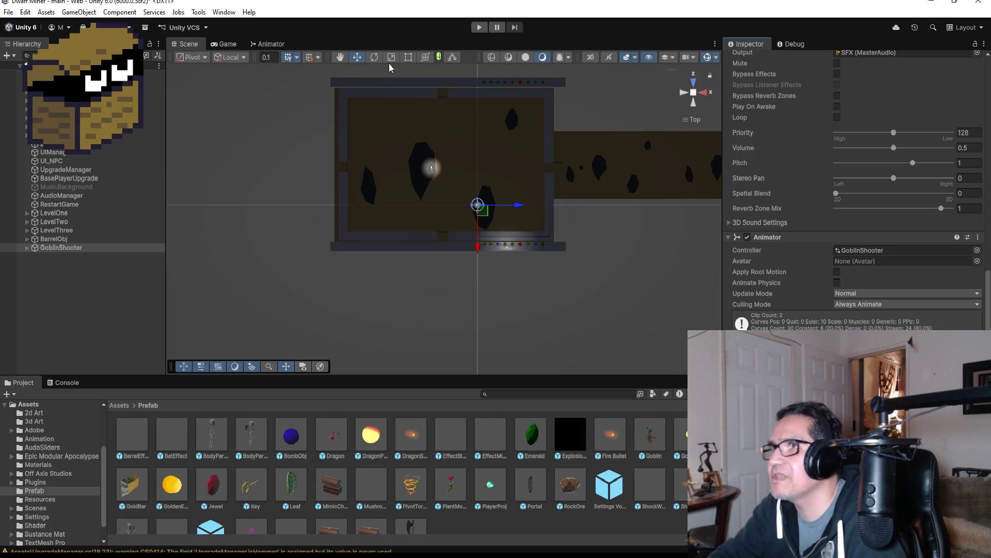
left_click(478, 28)
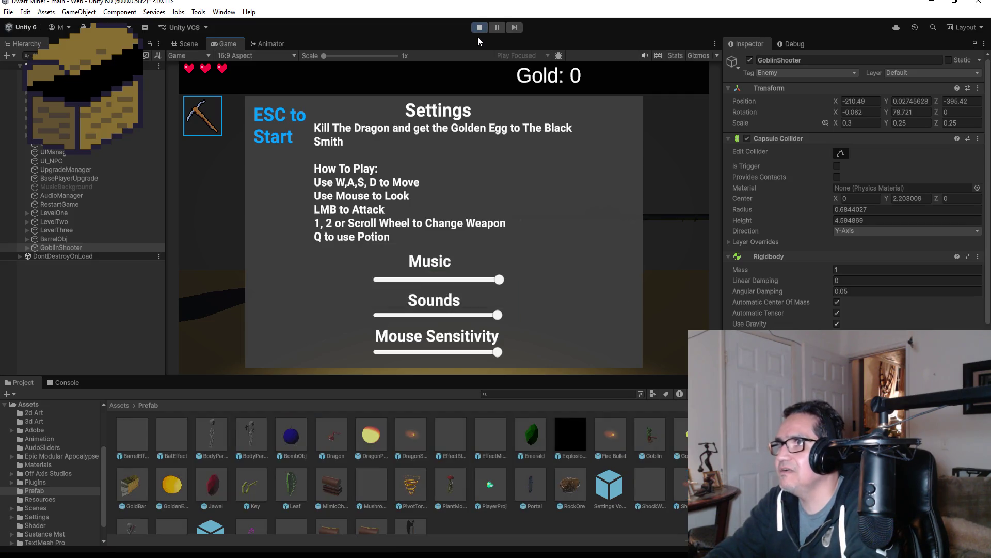
Stop the playtest, set the Game view to Play Maximized, and play again.
left_click(476, 26)
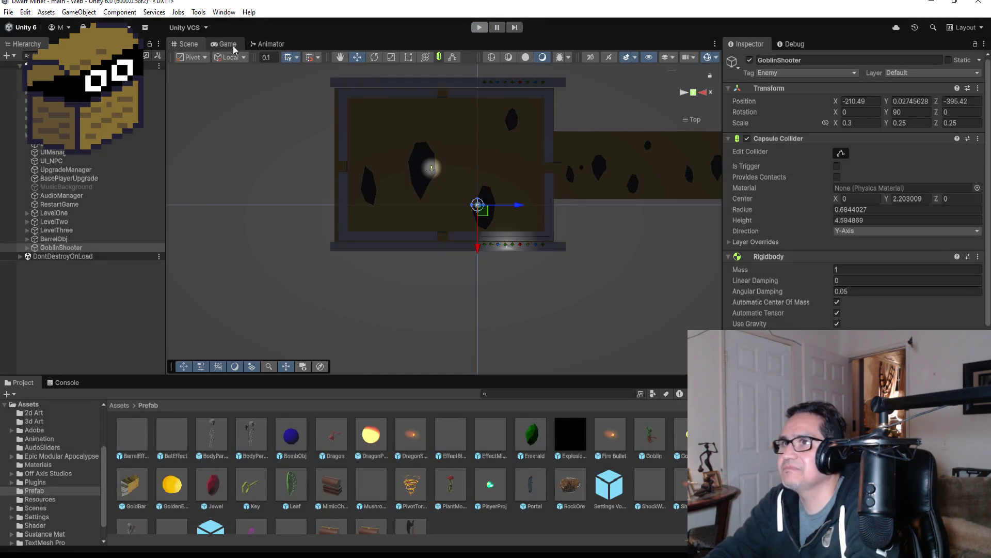
left_click(230, 45)
left_click(542, 55)
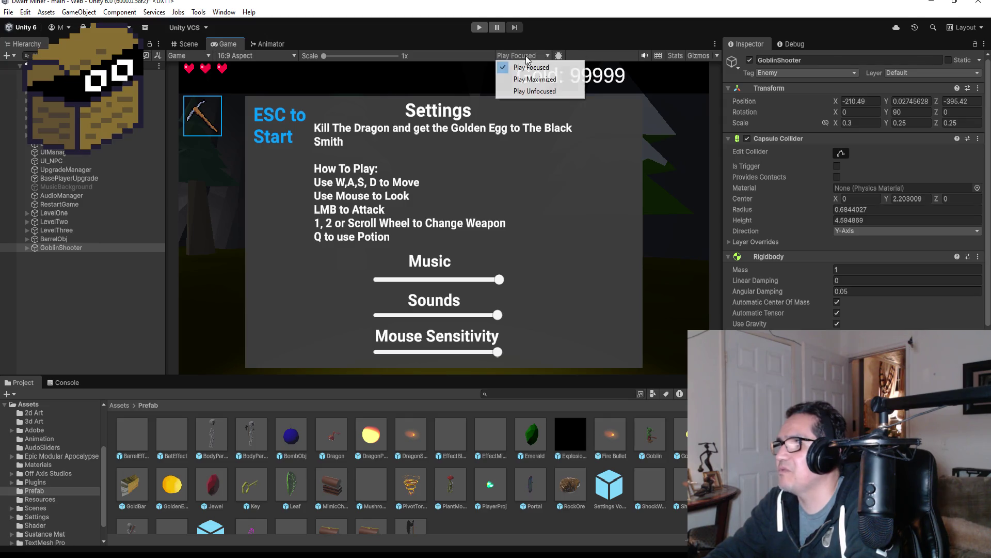
left_click(540, 79)
left_click(478, 29)
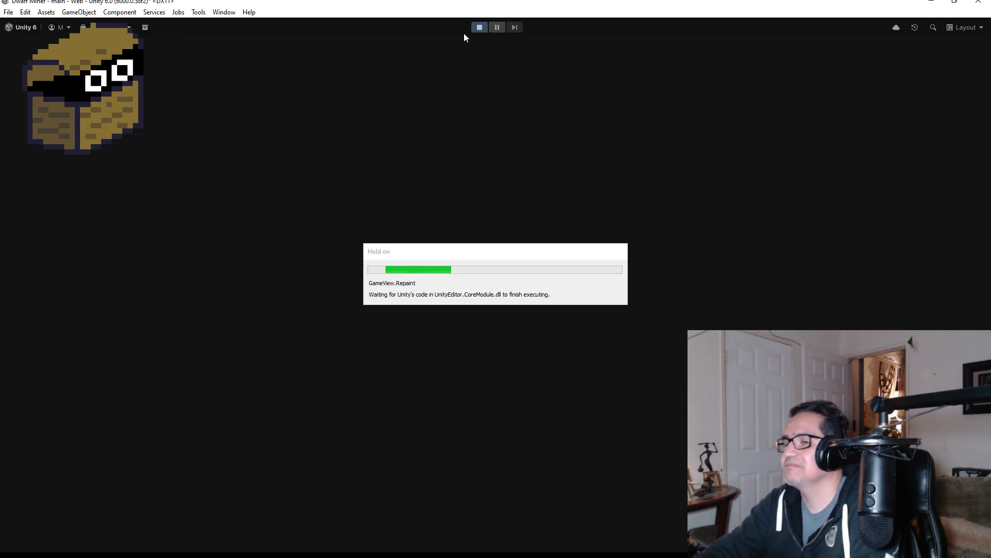
Start the game, switch to the gun, and walk through the corridor into the goblin room.
key("Escape")
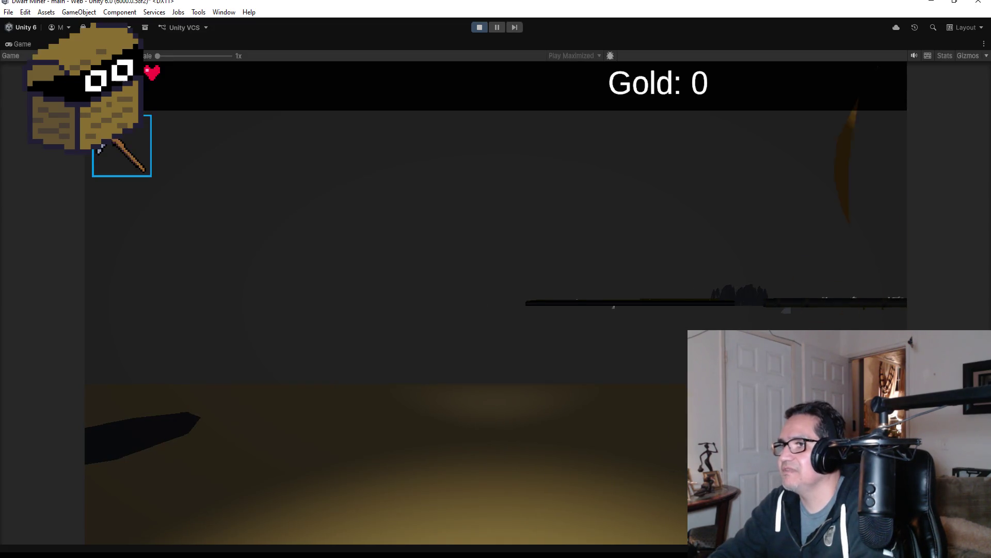
key("w")
scroll(495, 302, "down", 1)
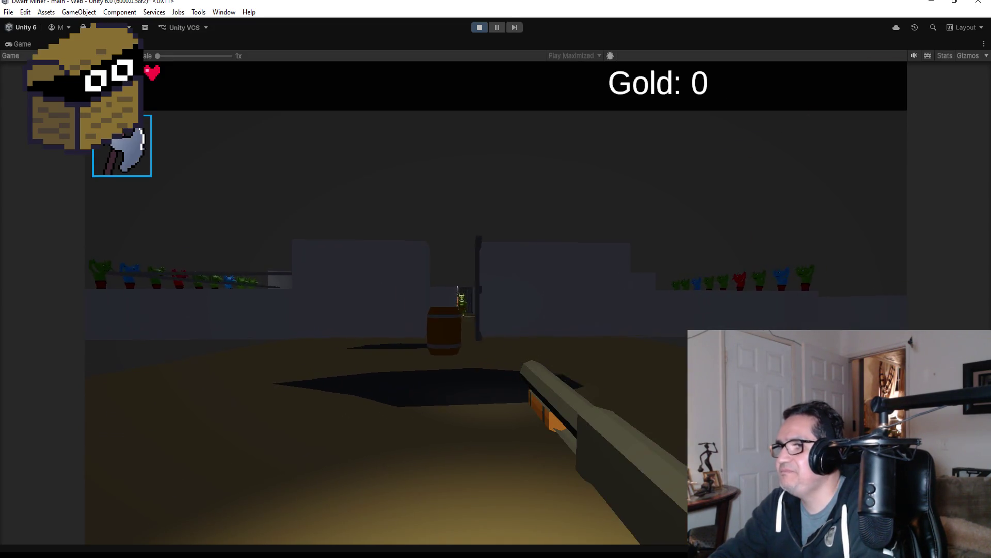
left_click(496, 302)
key("w")
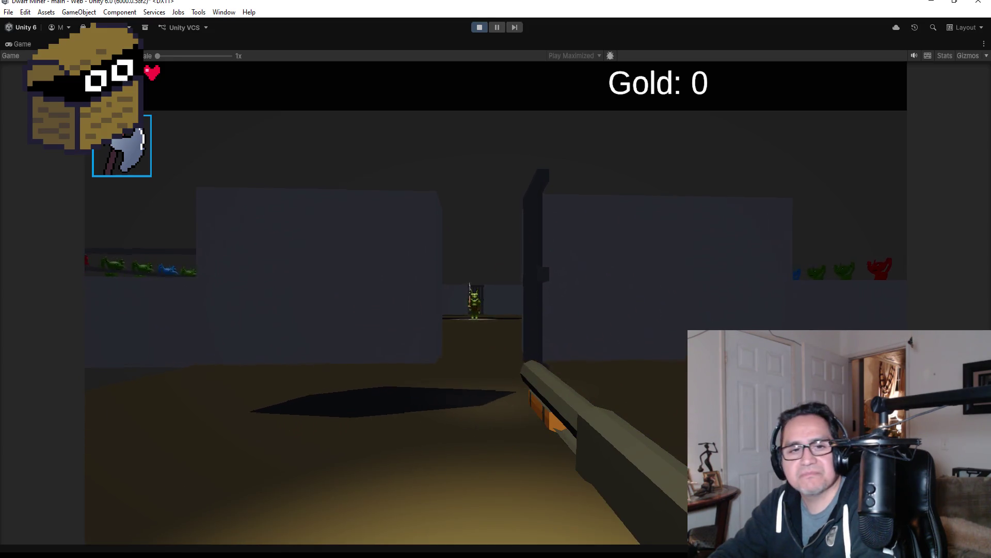
key("w")
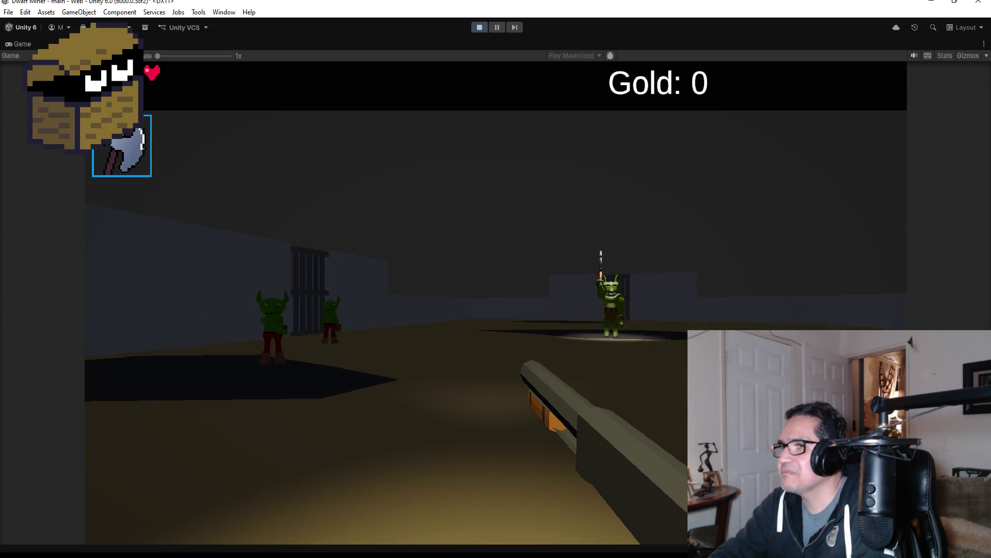
Fire fireballs at the goblins, then bring up the in-game Settings panel.
left_click(496, 302)
left_click(495, 302)
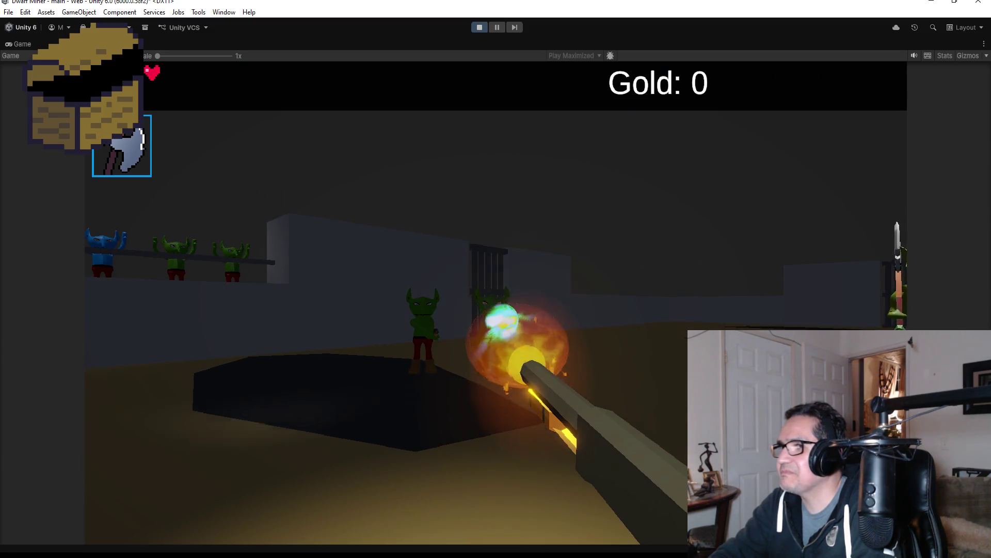
left_click(496, 302)
key("w")
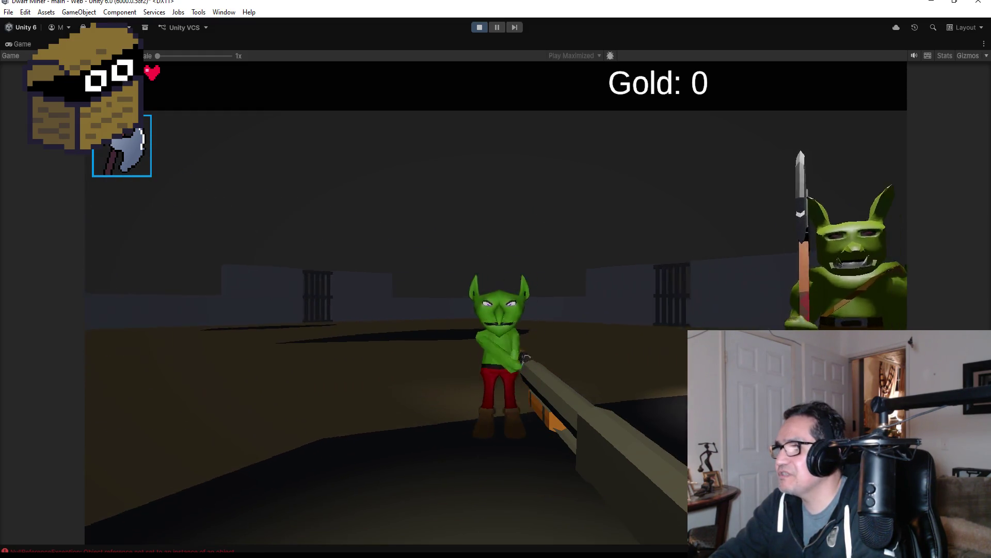
key("s")
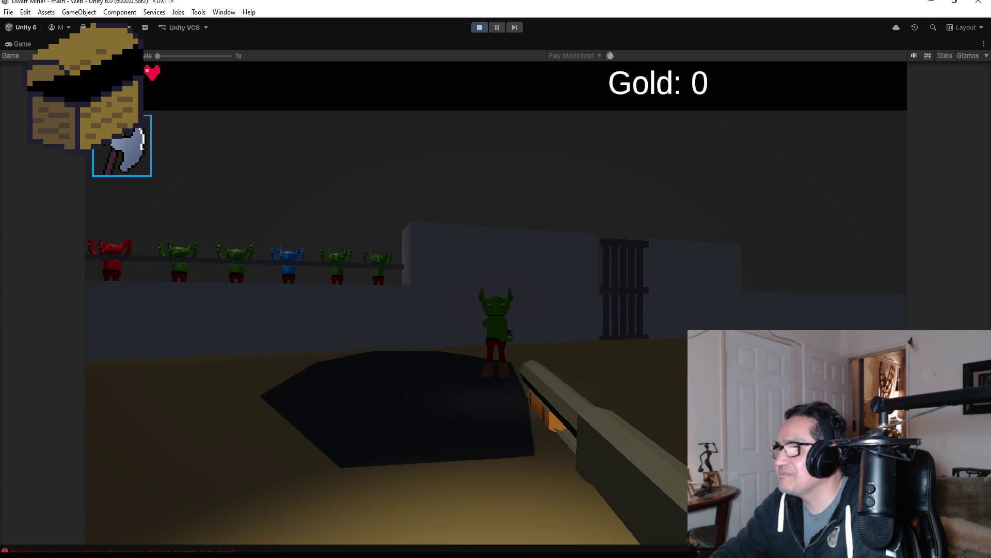
left_click(495, 303)
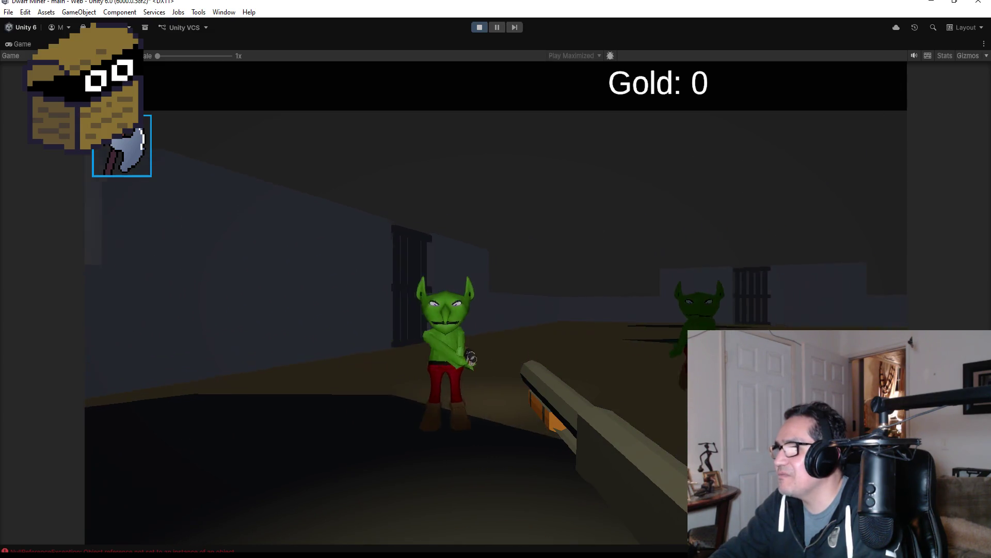
key("Escape")
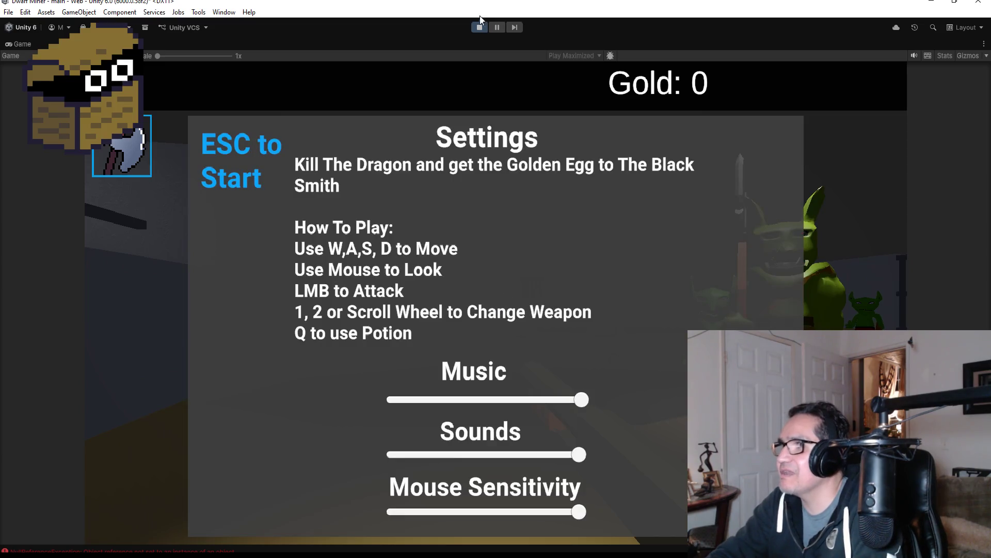
left_click(479, 25)
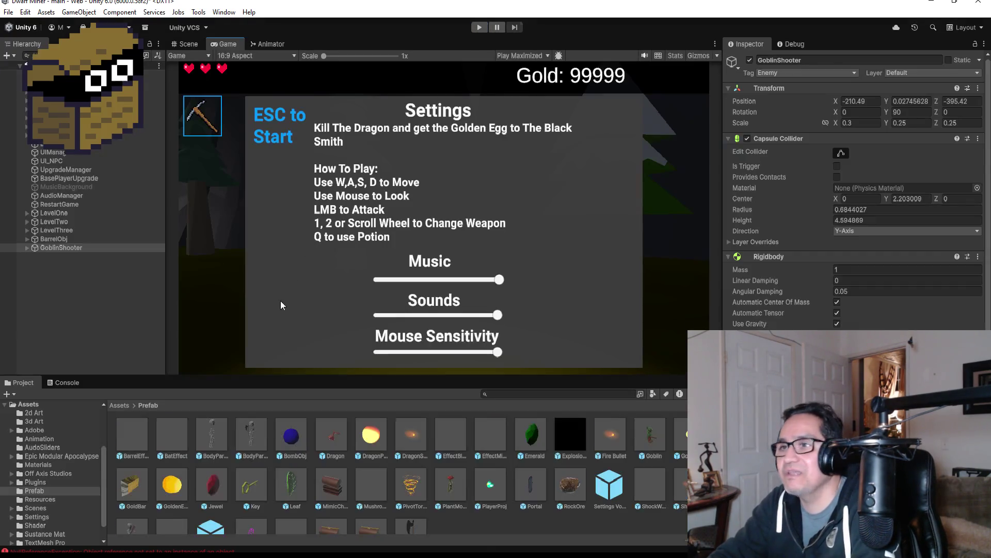
scroll(851, 206, "down", 15)
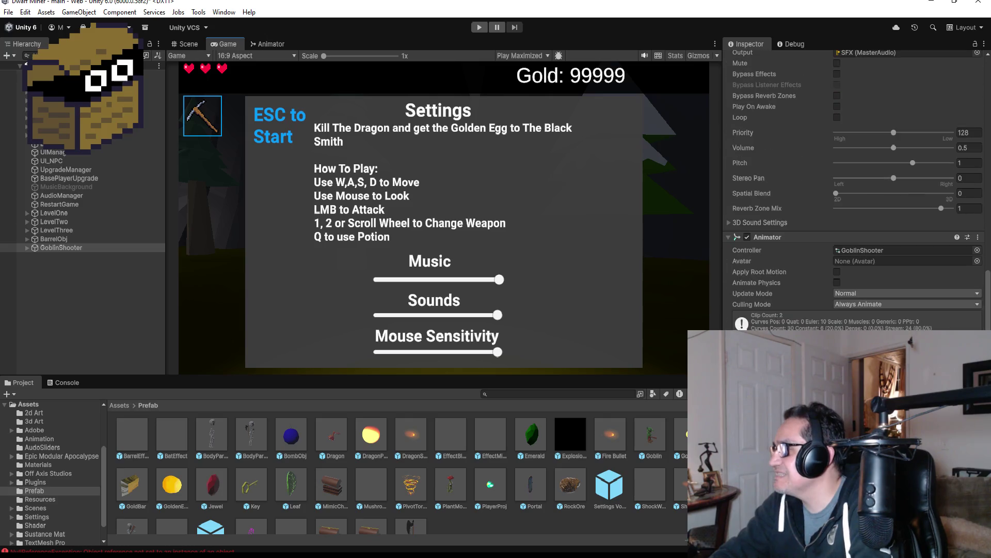
scroll(851, 206, "up", 4)
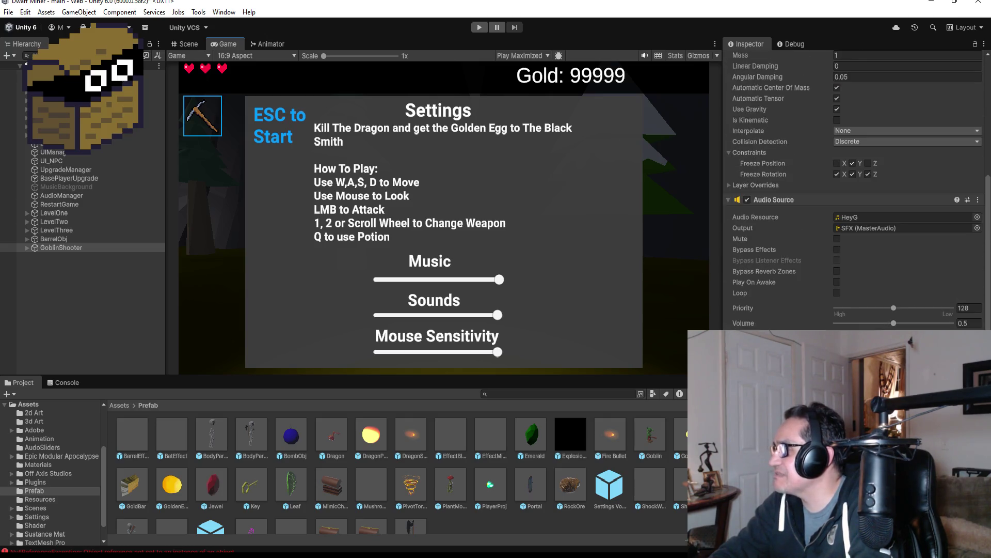
left_click(978, 203)
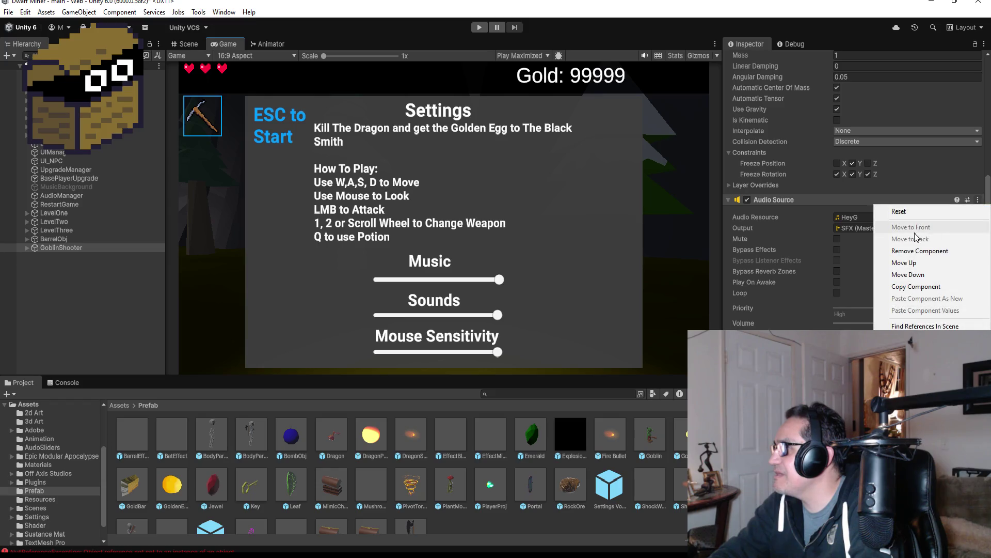
left_click(911, 246)
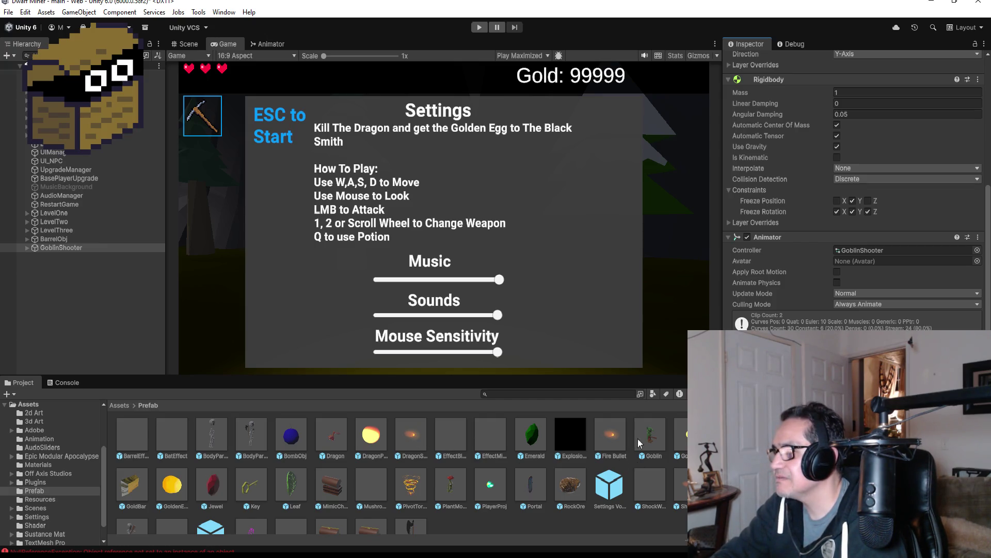
scroll(854, 207, "up", 5)
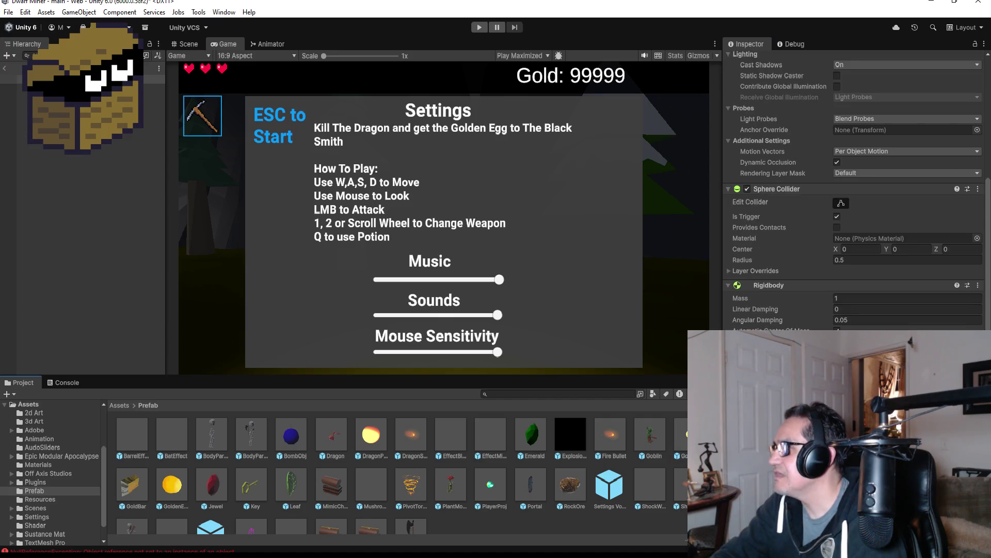
scroll(854, 206, "up", 4)
scroll(854, 207, "down", 4)
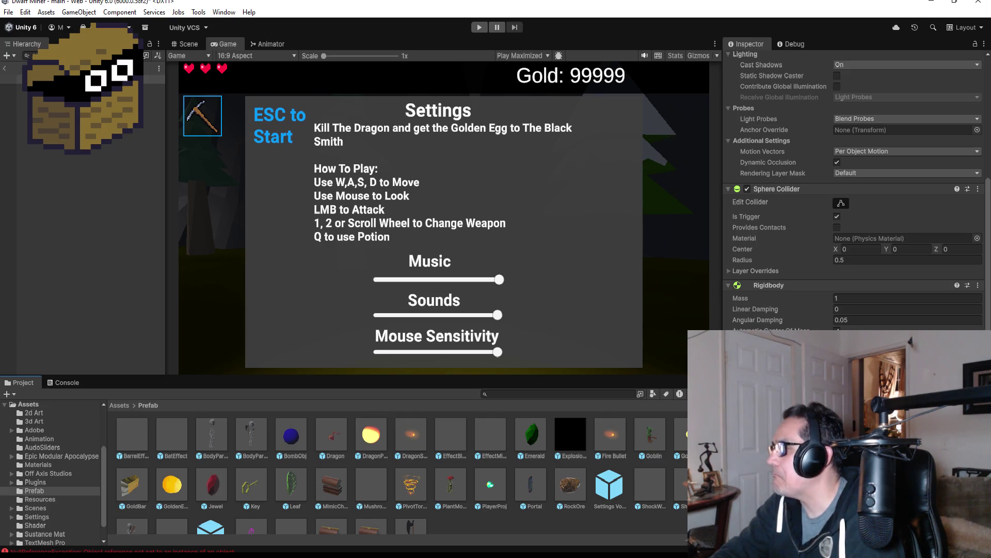
scroll(854, 207, "up", 4)
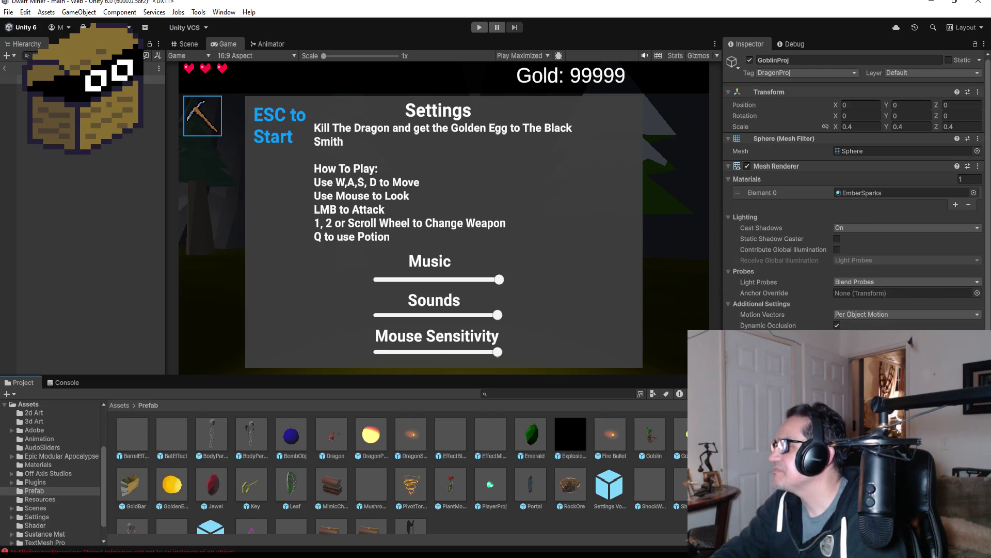
scroll(854, 207, "down", 4)
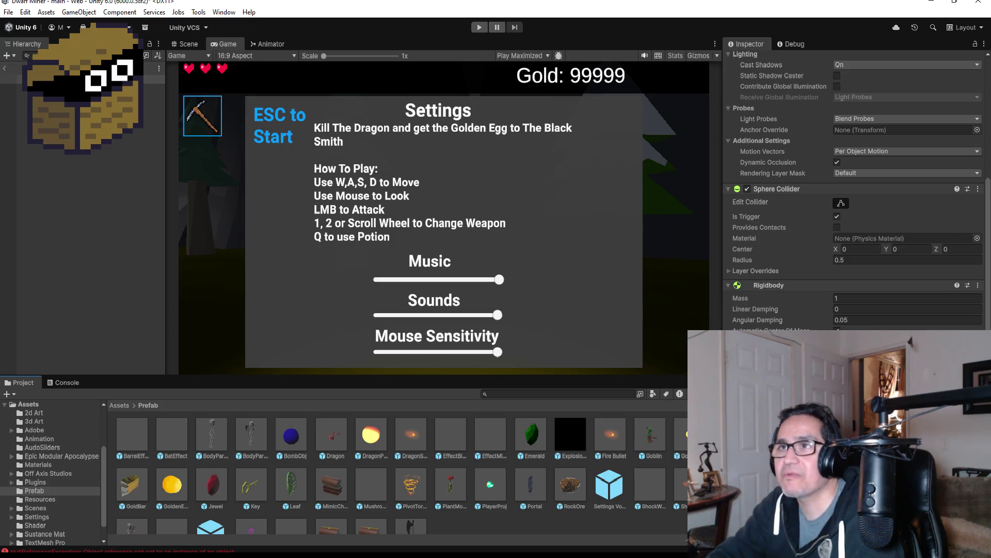
left_click(7, 70)
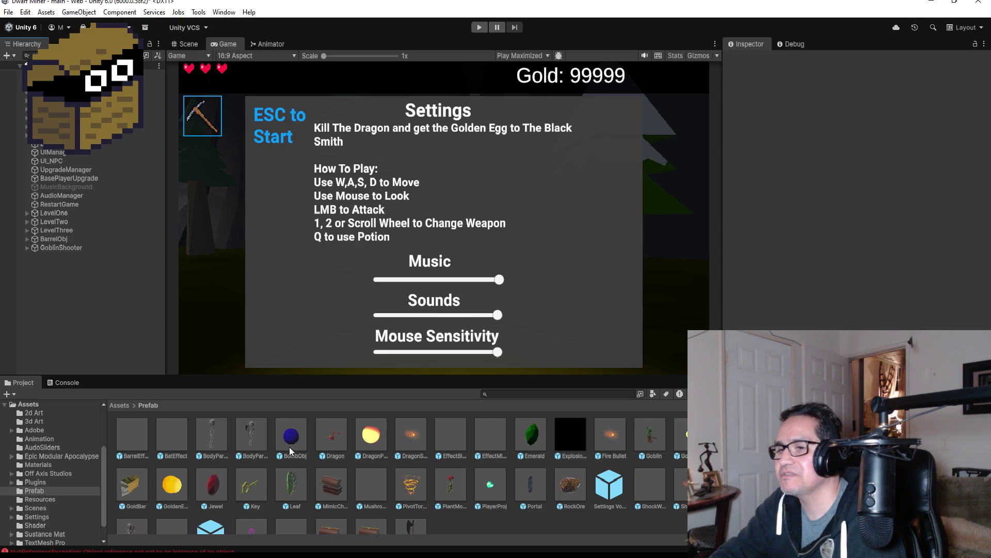
mouse_move(292, 555)
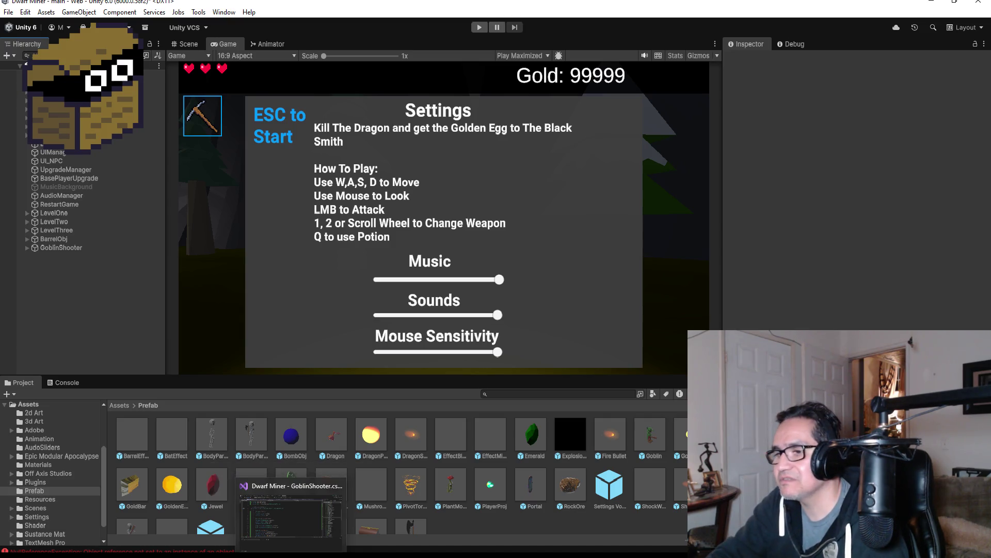
left_click(292, 516)
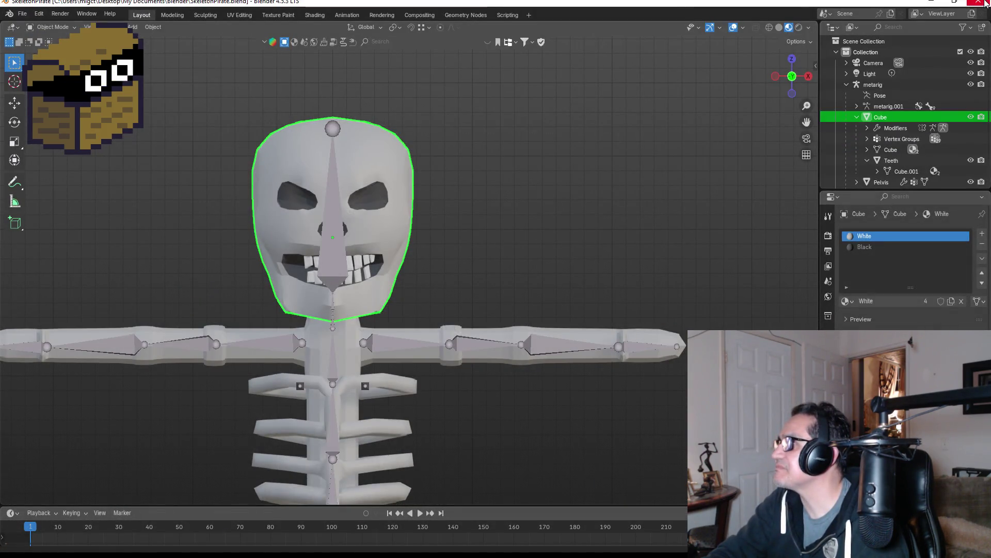
key("alt+Tab")
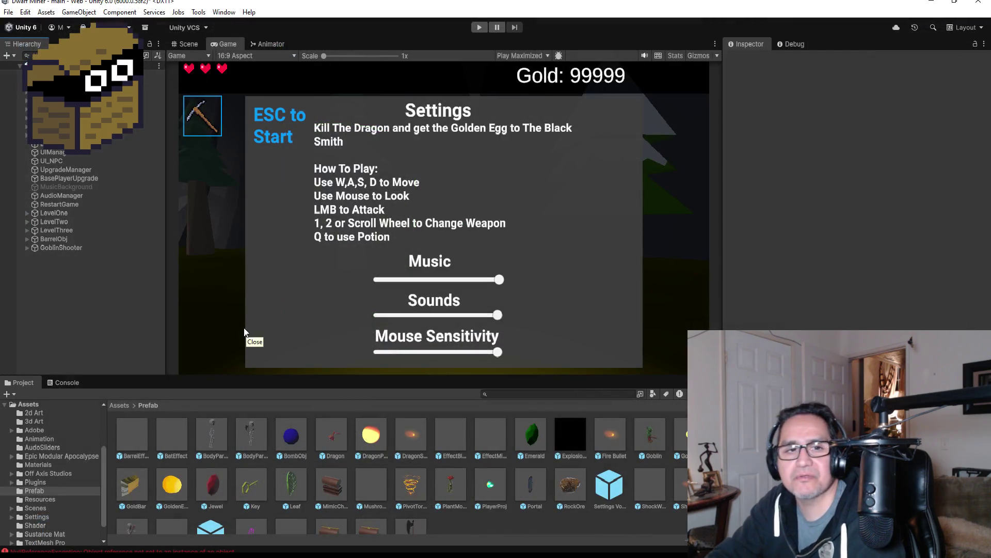
Select BattleAreaManager under LevelThree > BossArea in the Hierarchy.
left_click(65, 247)
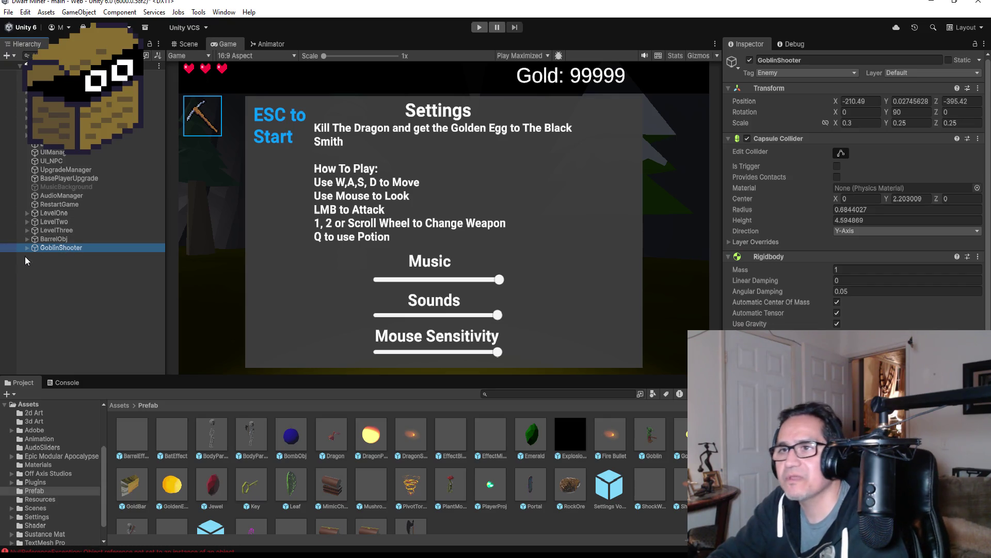
left_click(30, 231)
left_click(27, 231)
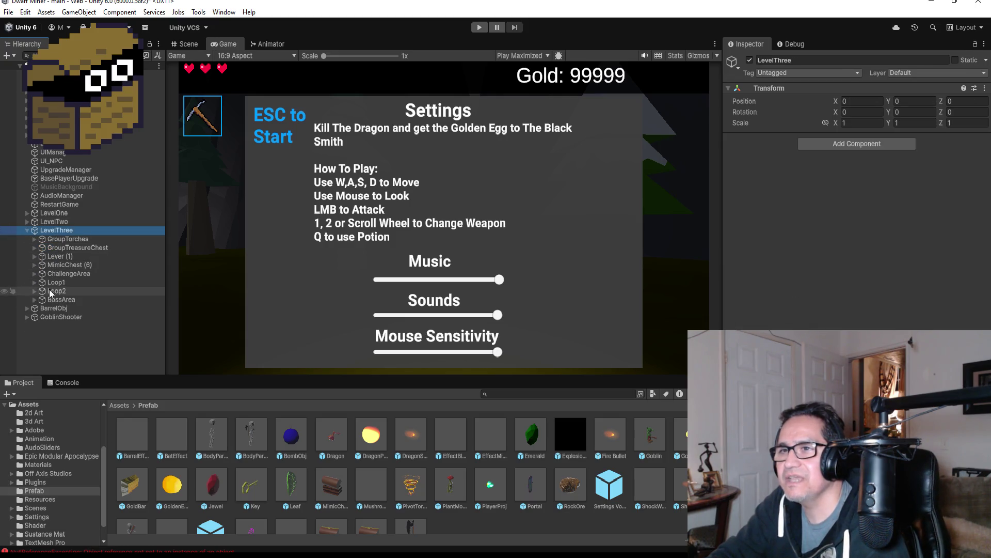
left_click(41, 300)
left_click(34, 299)
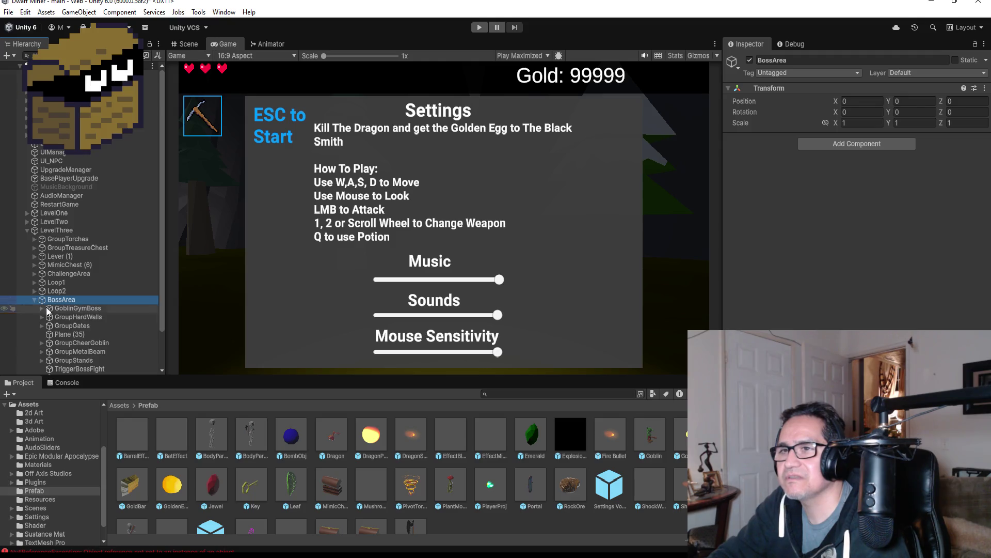
scroll(105, 321, "down", 2)
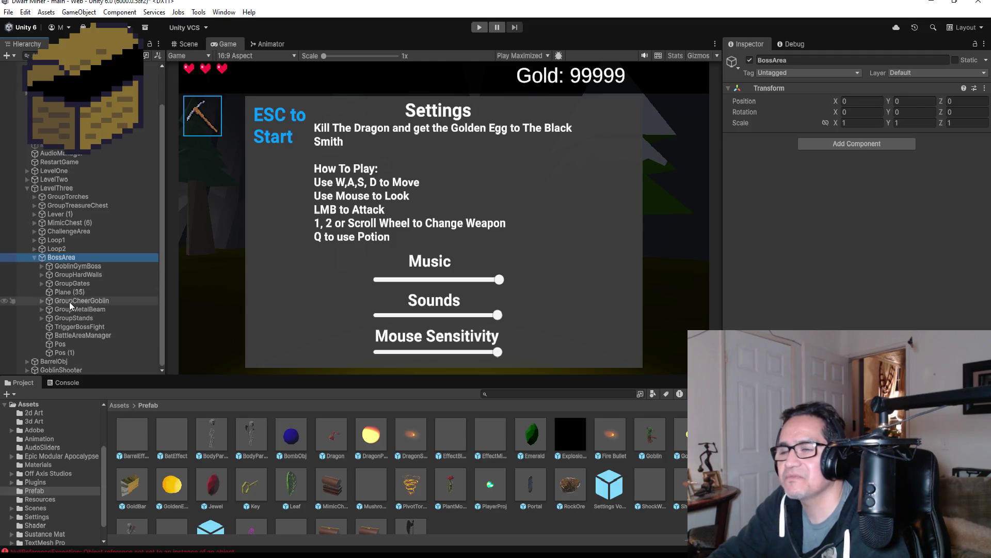
left_click(67, 336)
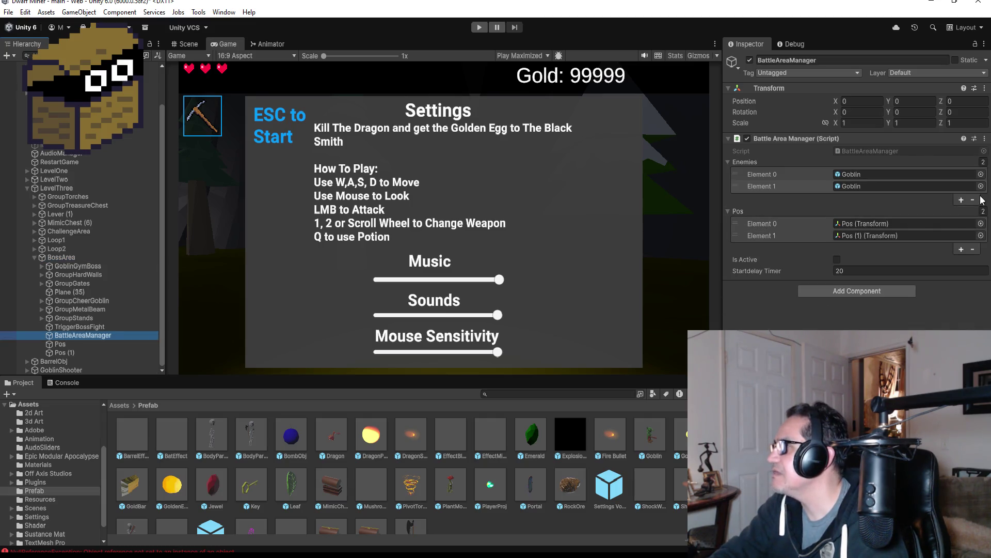
Set the Pos list size to 1 and remove the second Goblin from Enemies.
left_click(860, 188)
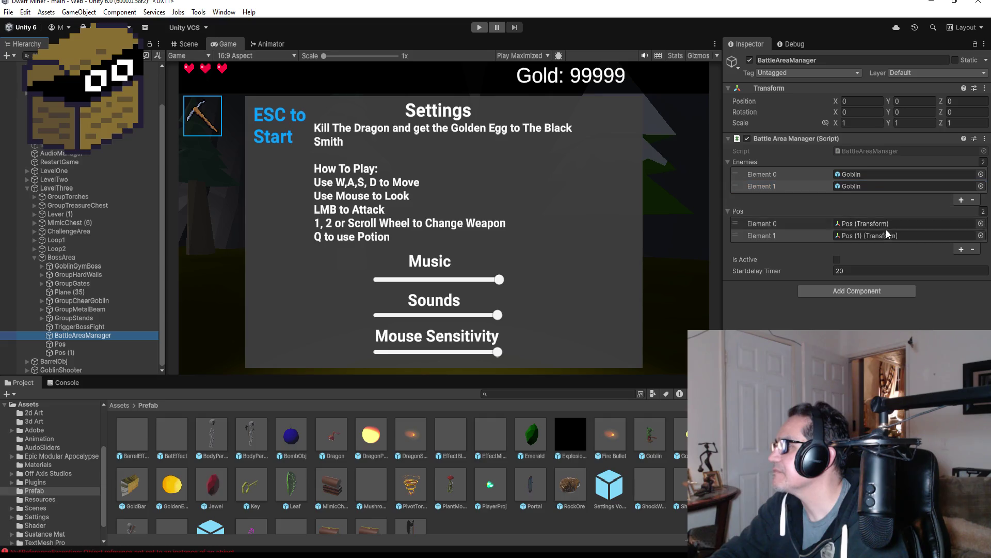
left_click(985, 210)
left_click(985, 211)
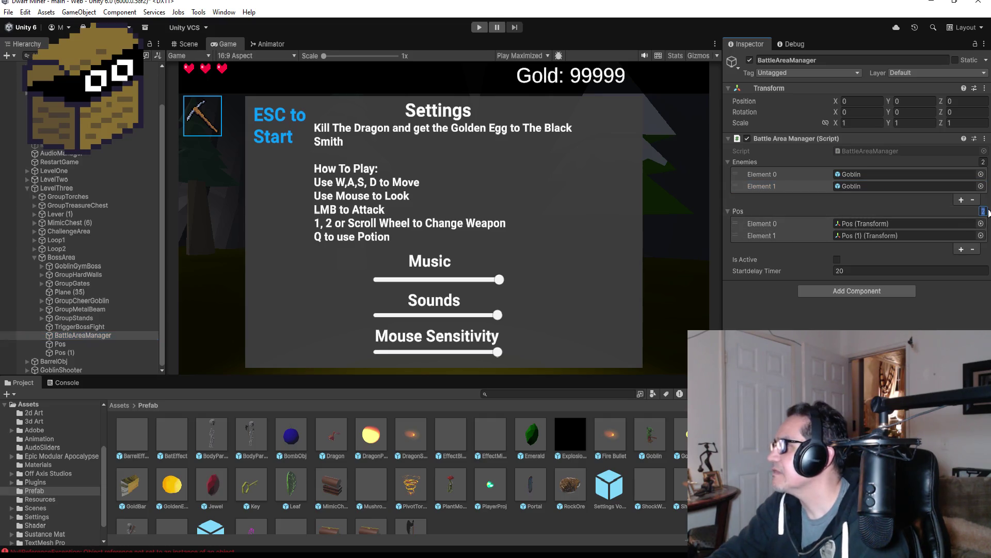
type("1")
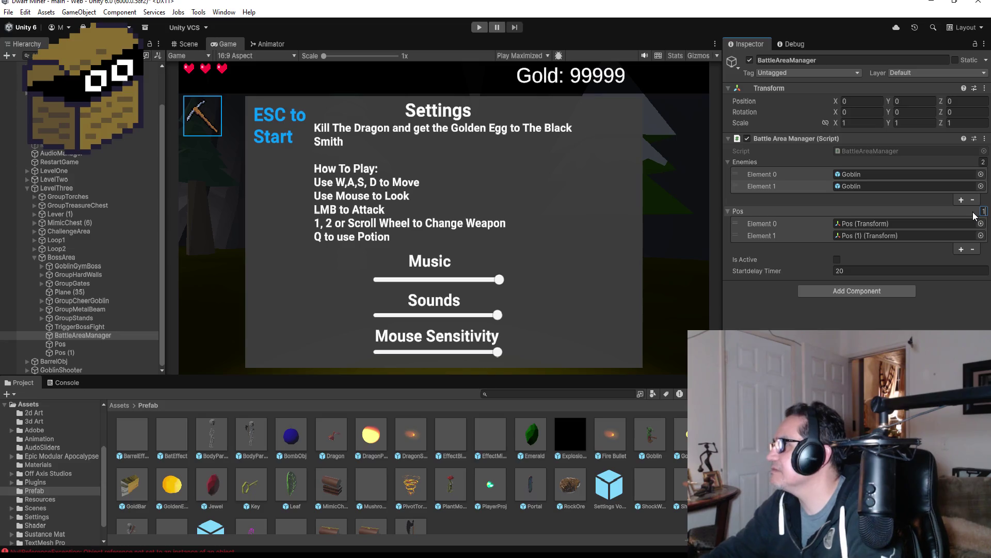
key("Return")
left_click(967, 189)
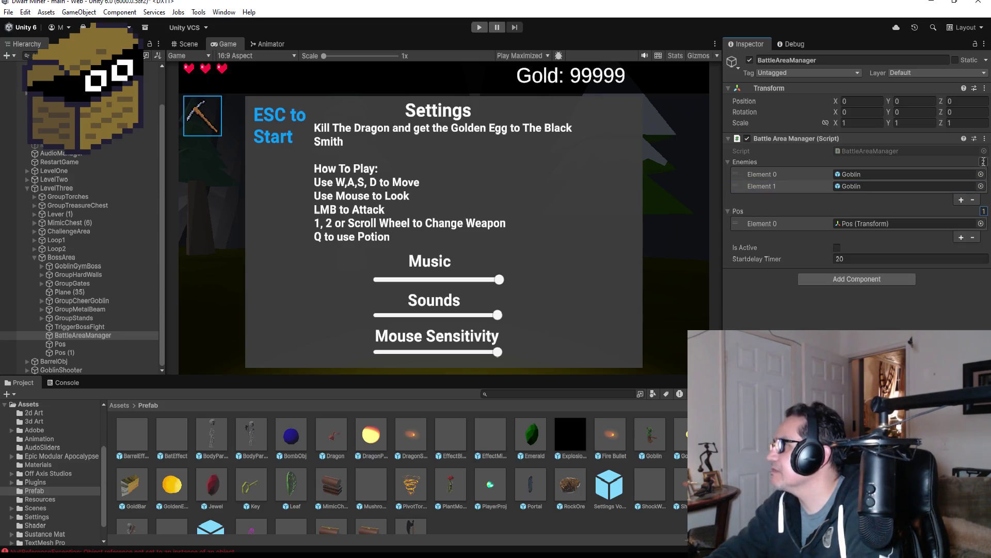
left_click(984, 186)
type("40")
key("Return")
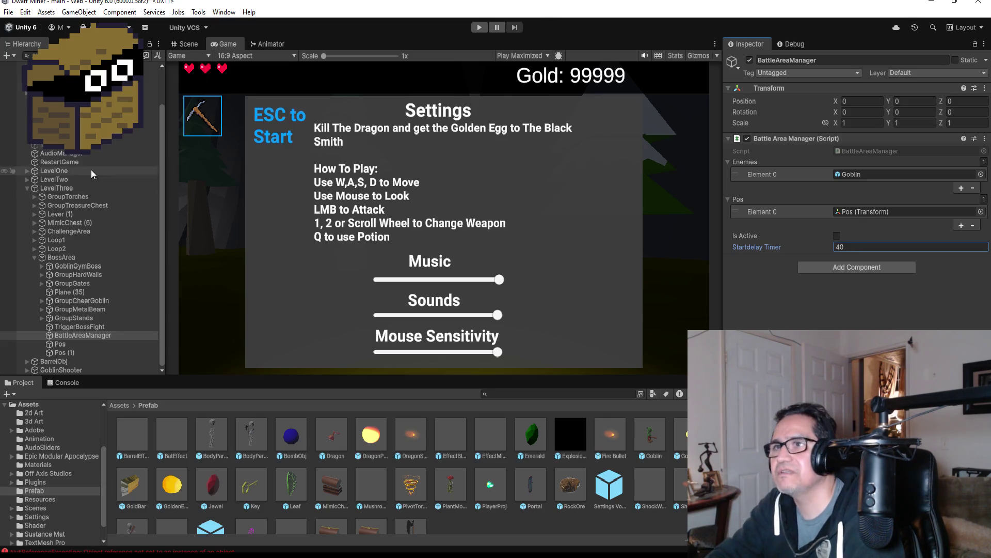
Save the scene and collapse LevelThree in the Hierarchy.
left_click(7, 12)
left_click(108, 222)
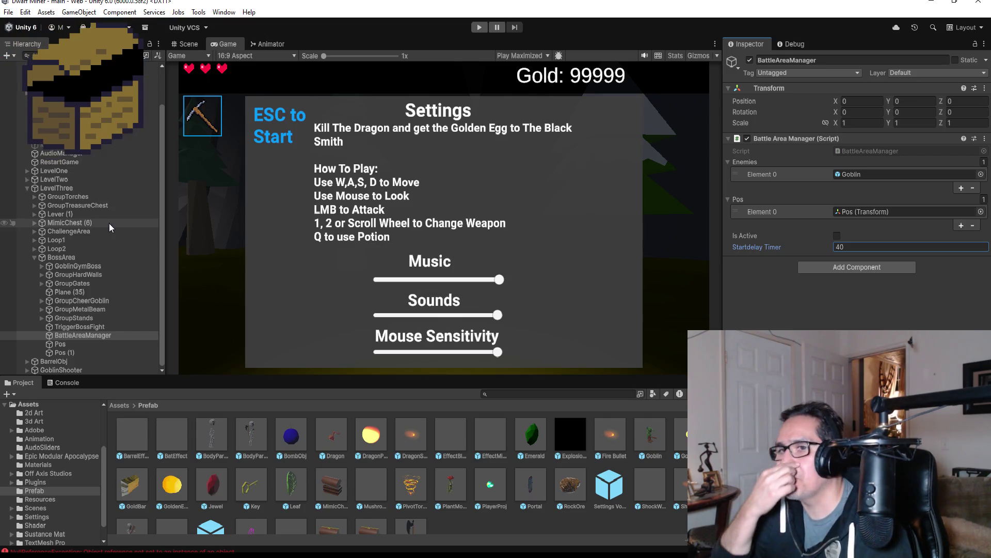
left_click(27, 189)
Select GoblinShooter and zoom in on it inside the boss room in the Scene view.
left_click(56, 246)
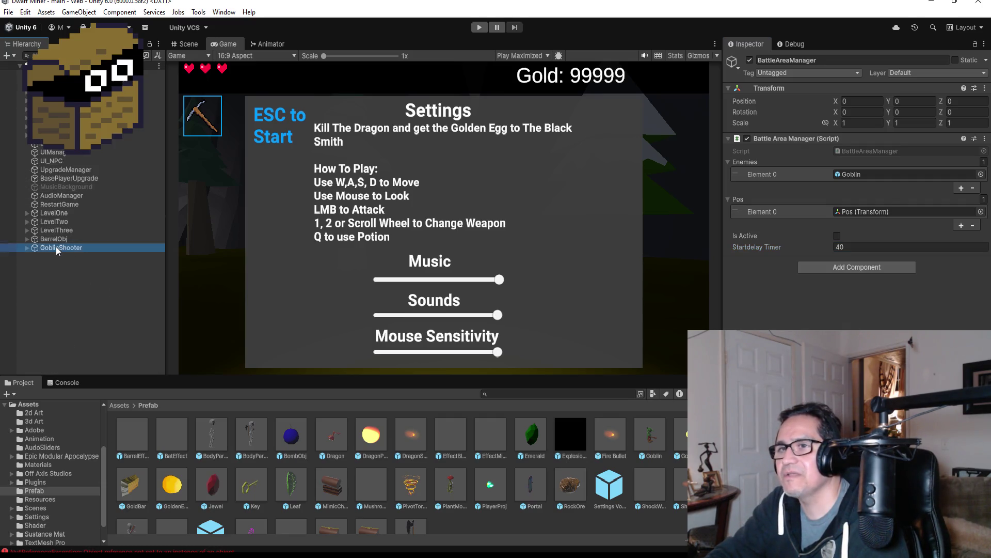
left_click(197, 47)
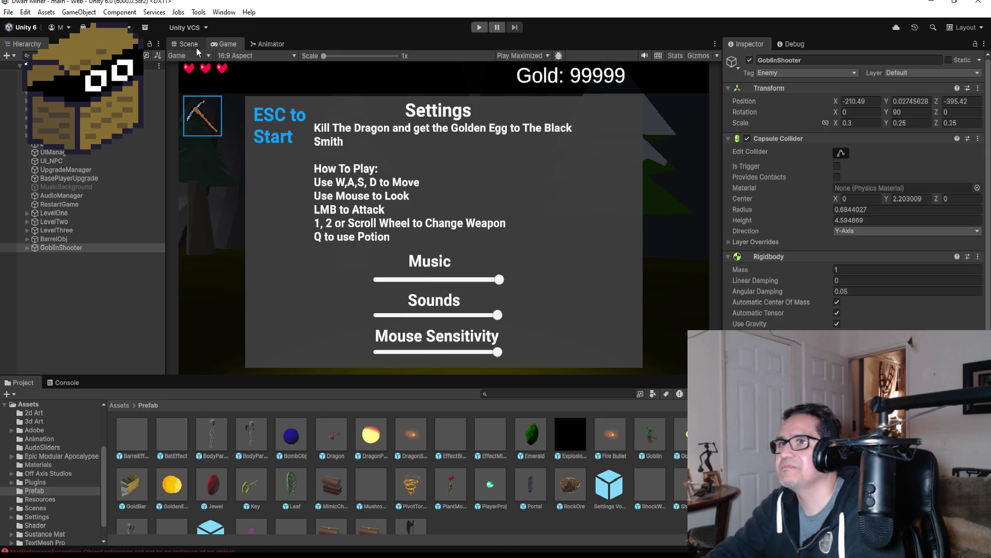
scroll(535, 227, "up", 5)
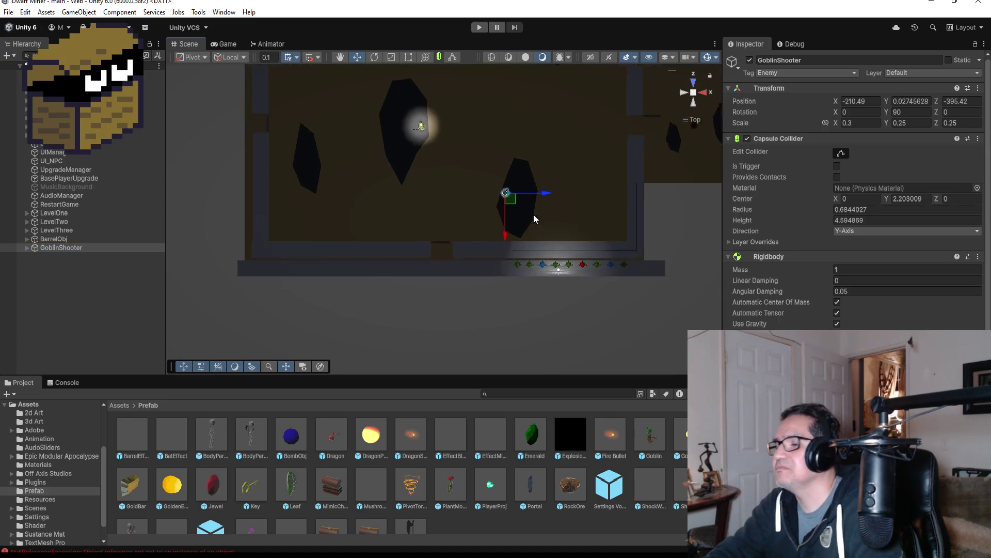
scroll(859, 189, "down", 6)
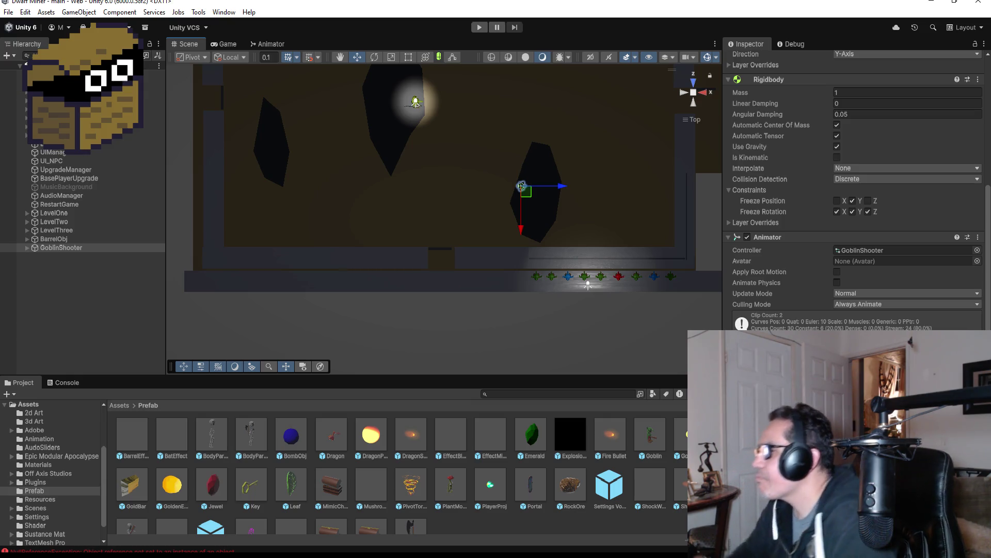
In GoblinShooter.cs, comment out the HitTimer() call on line 44.
key("alt+Tab")
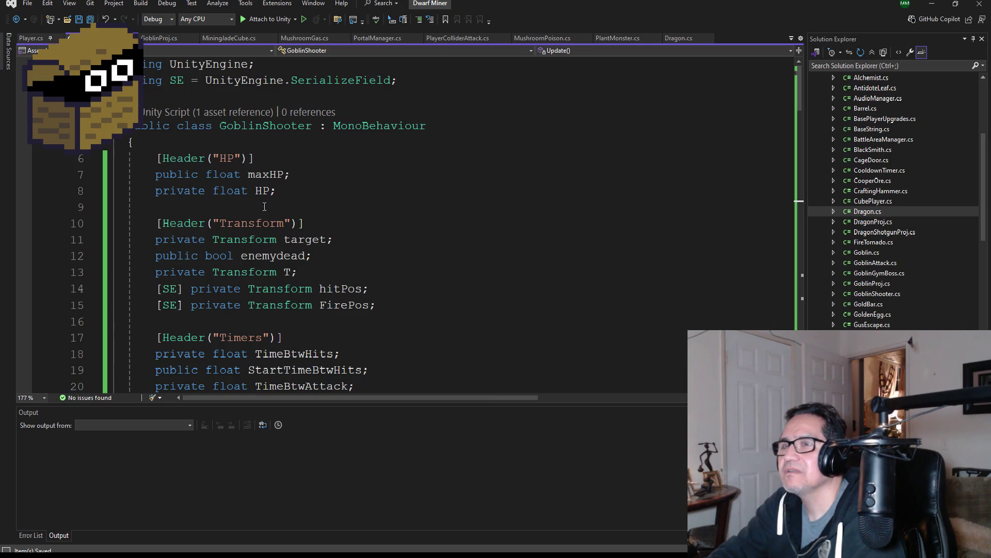
scroll(265, 206, "down", 13)
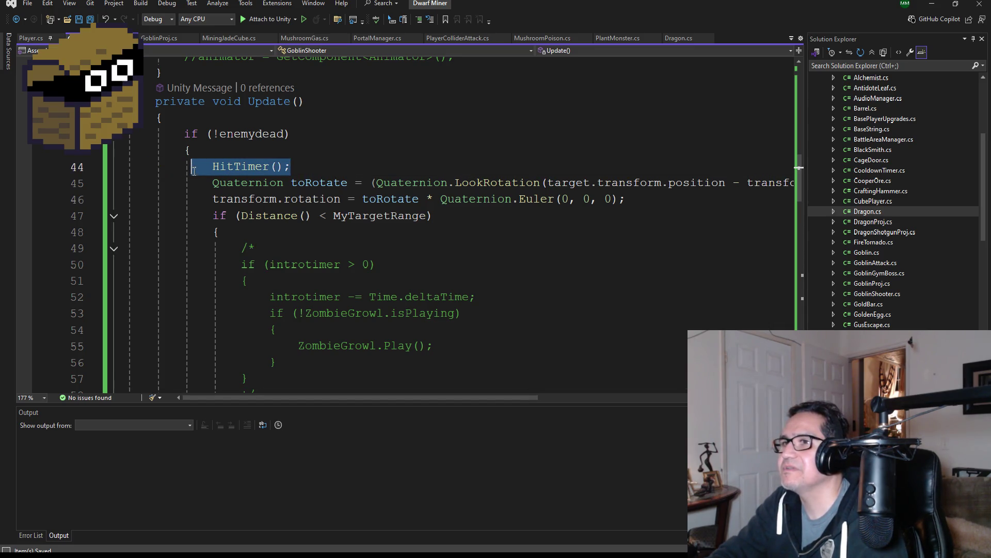
double_click(228, 167)
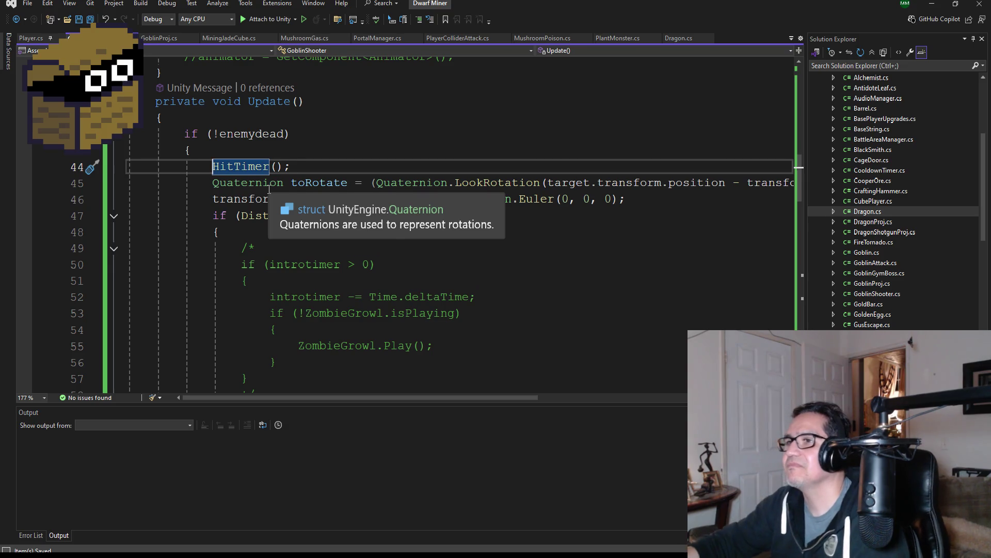
key("ctrl+k")
key("ctrl+c")
Review the ShootFire, OnTriggerEnter and Distance methods, then return to Unity.
scroll(313, 188, "down", 2)
scroll(306, 321, "down", 3)
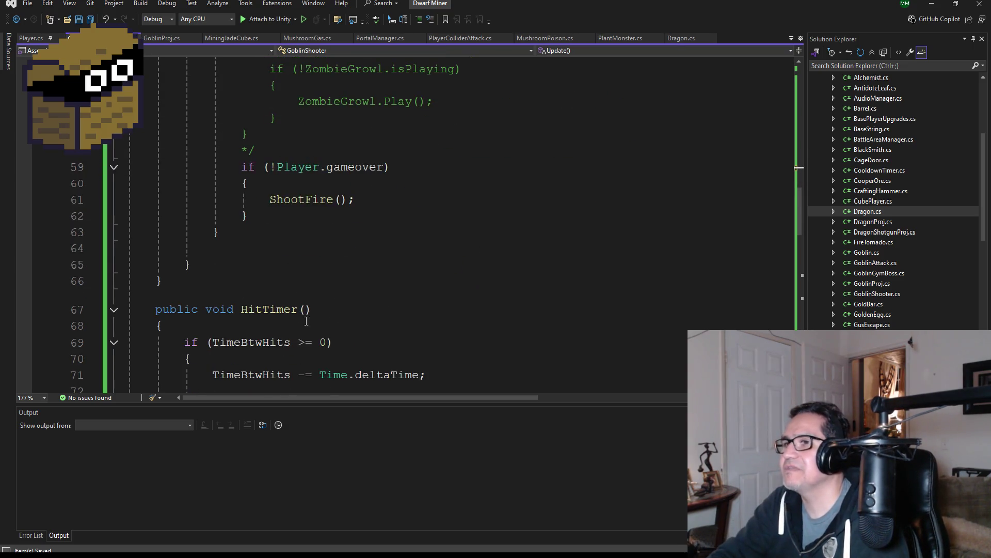
scroll(299, 236, "up", 4)
scroll(309, 268, "down", 6)
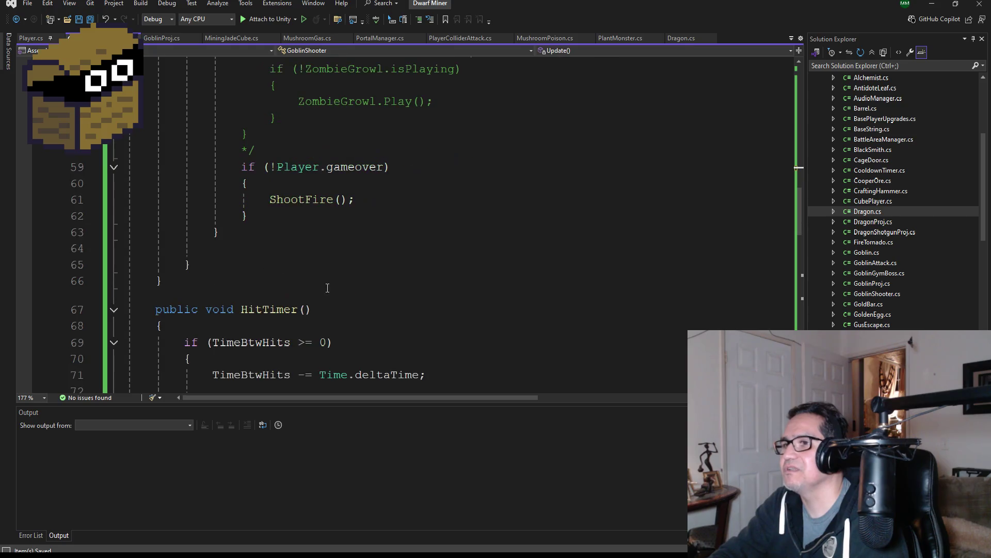
scroll(315, 297, "down", 5)
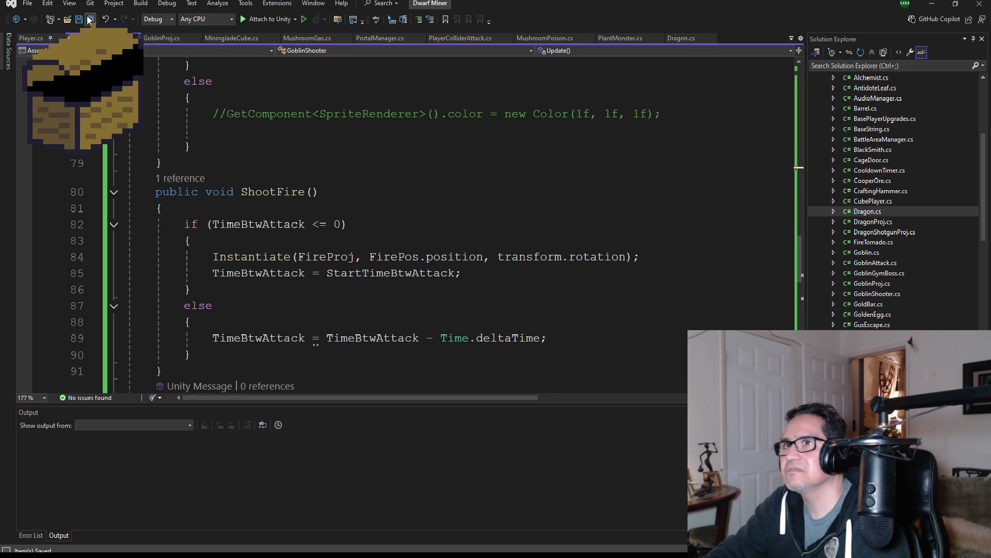
scroll(302, 287, "down", 1)
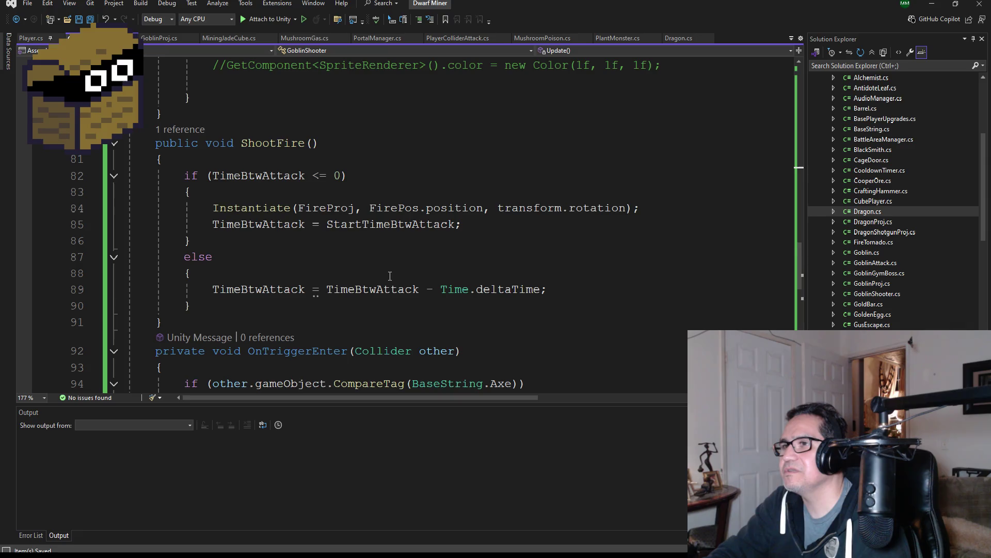
scroll(390, 275, "down", 10)
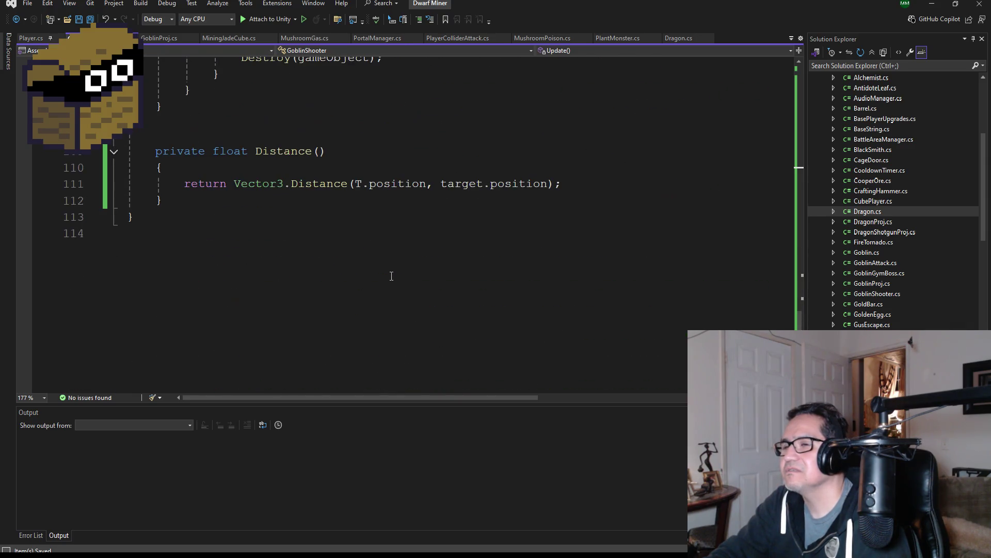
scroll(397, 268, "up", 5)
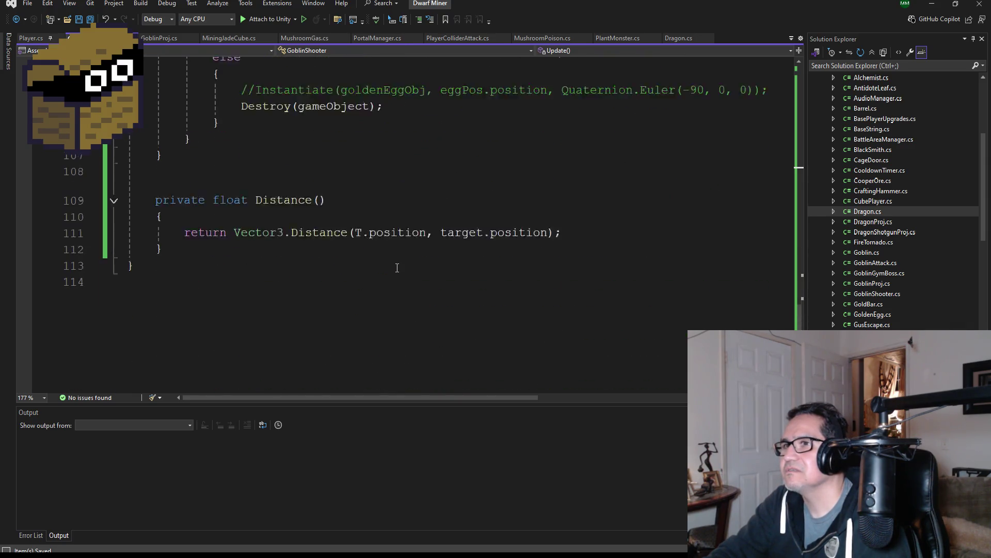
left_click(932, 4)
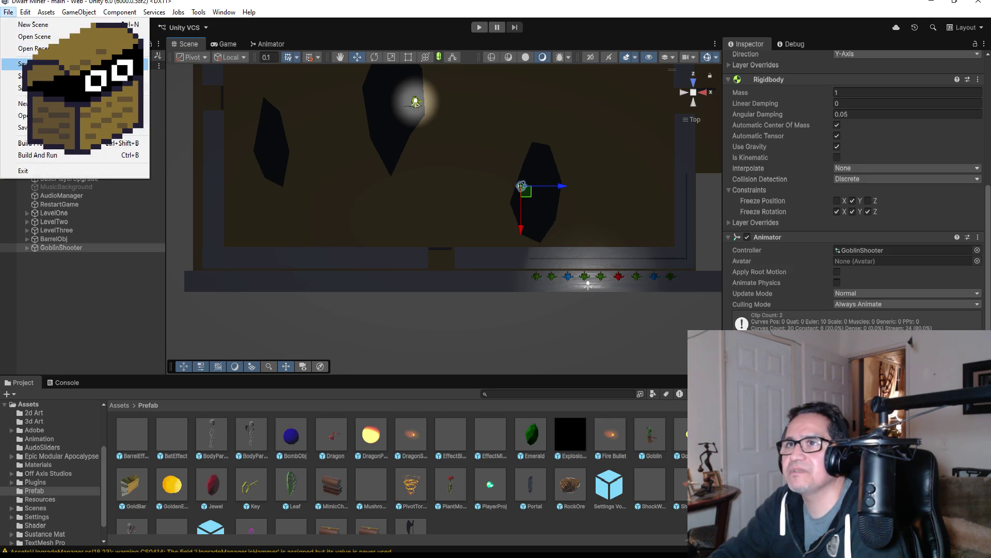
Save the scene, check MusicBackground's Audio Source, and start play mode.
left_click(78, 63)
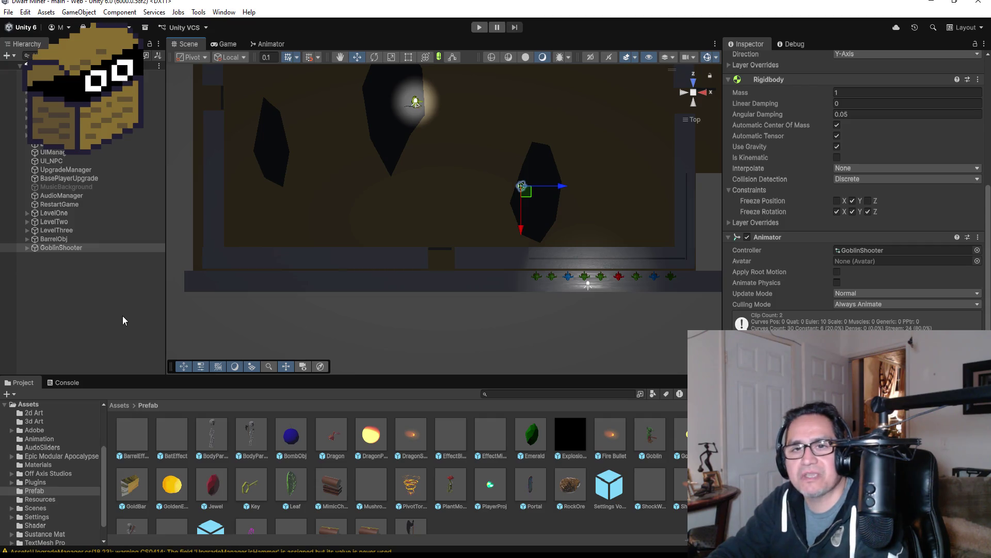
scroll(568, 213, "down", 3)
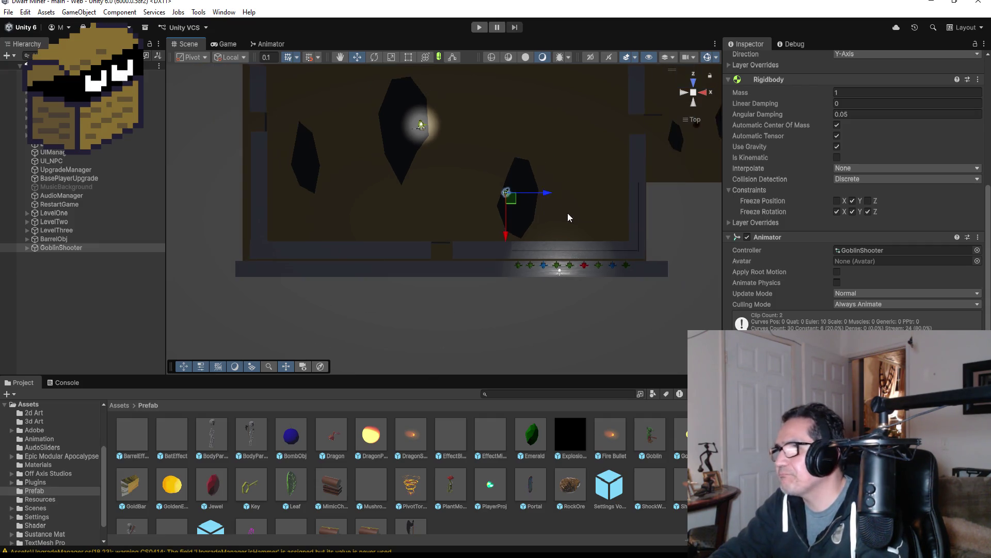
scroll(588, 153, "up", 2)
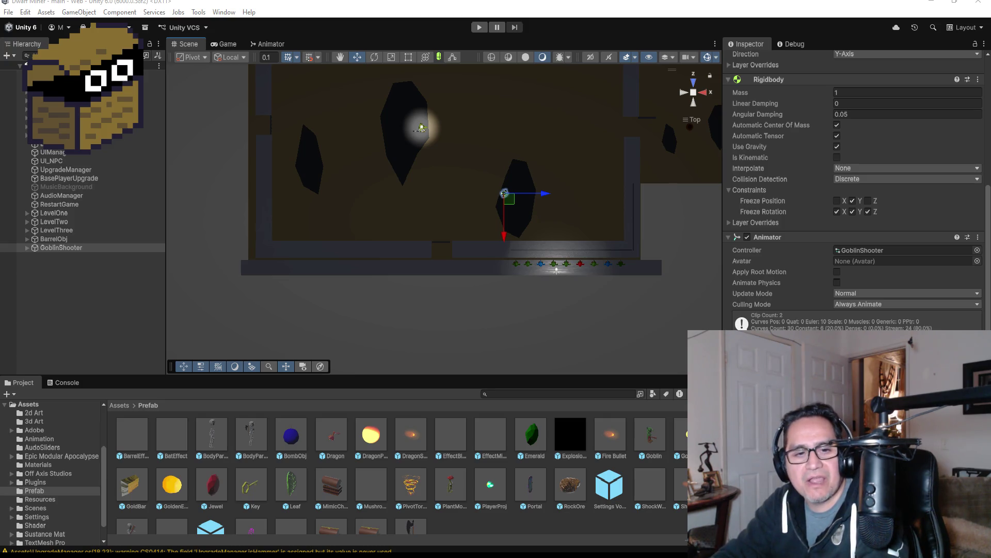
left_click(71, 188)
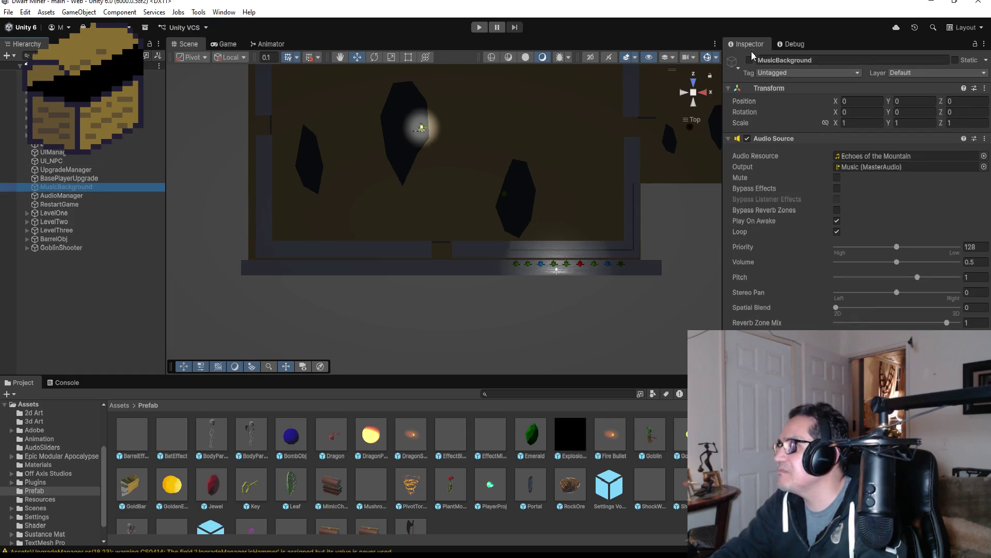
left_click(477, 27)
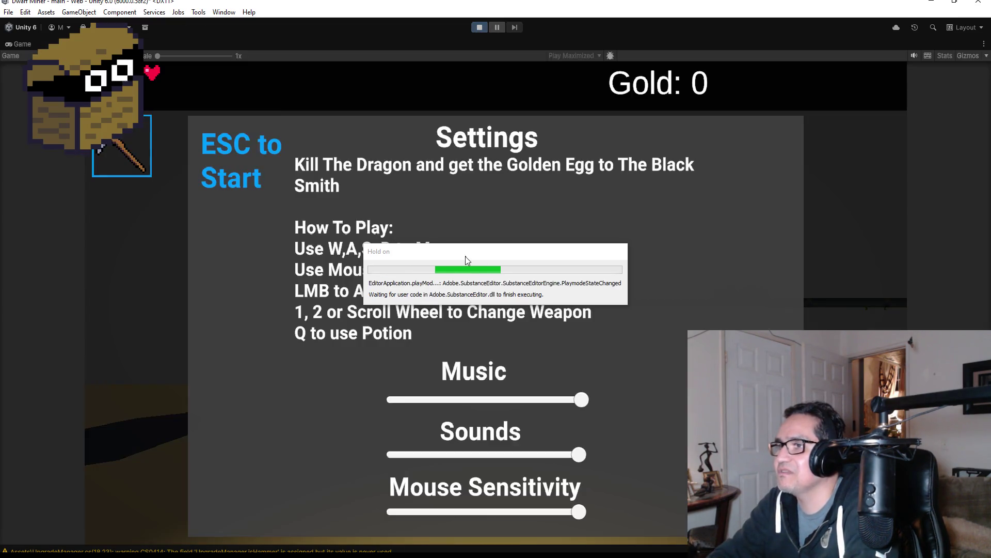
Dismiss Settings, equip the gun, shoot the barrel and walk into the goblin room.
key("Escape")
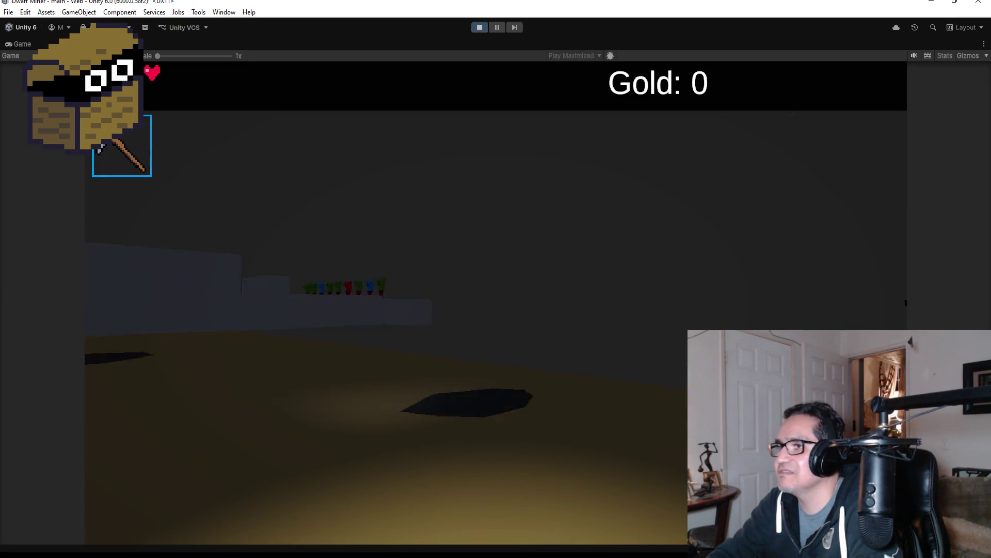
key("2")
key("w")
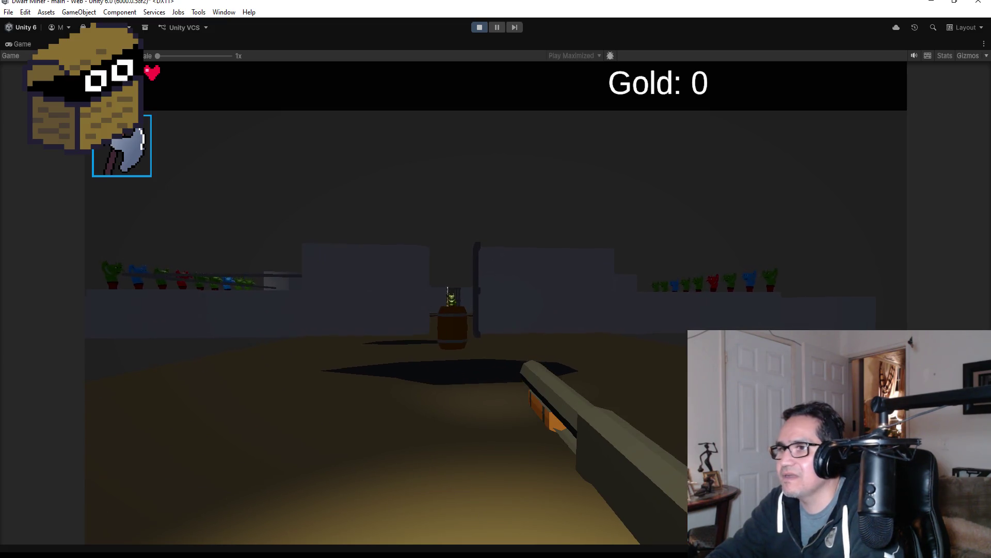
left_click(496, 304)
key("w")
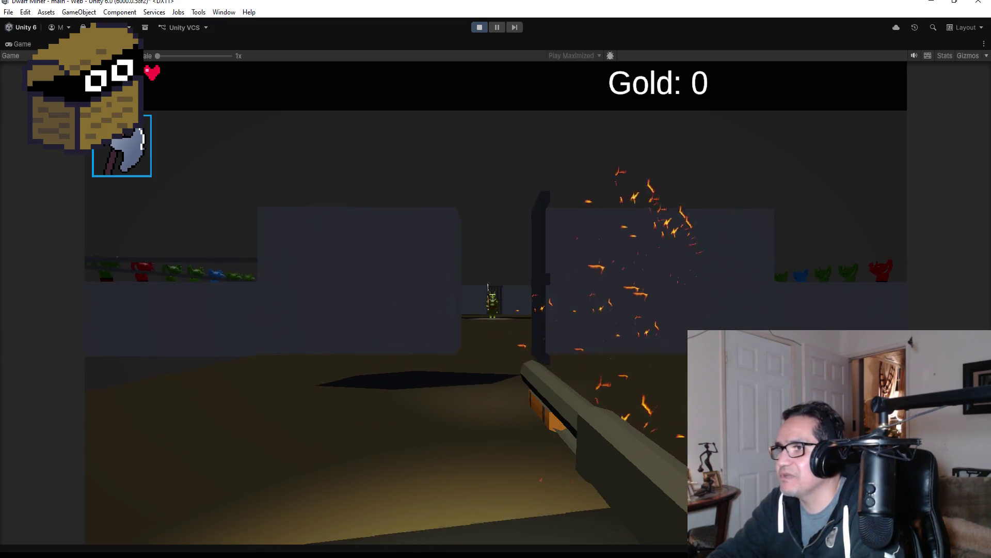
key("w")
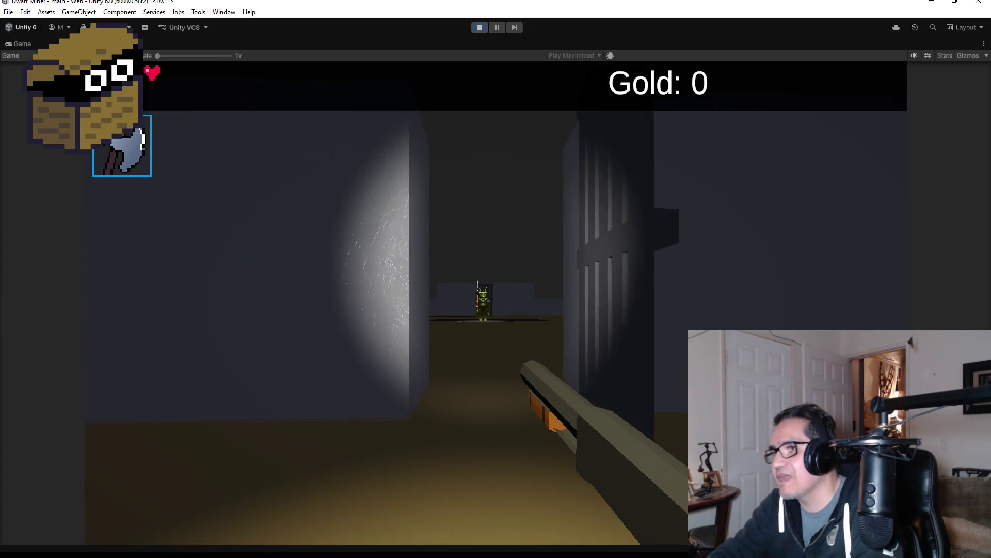
key("w")
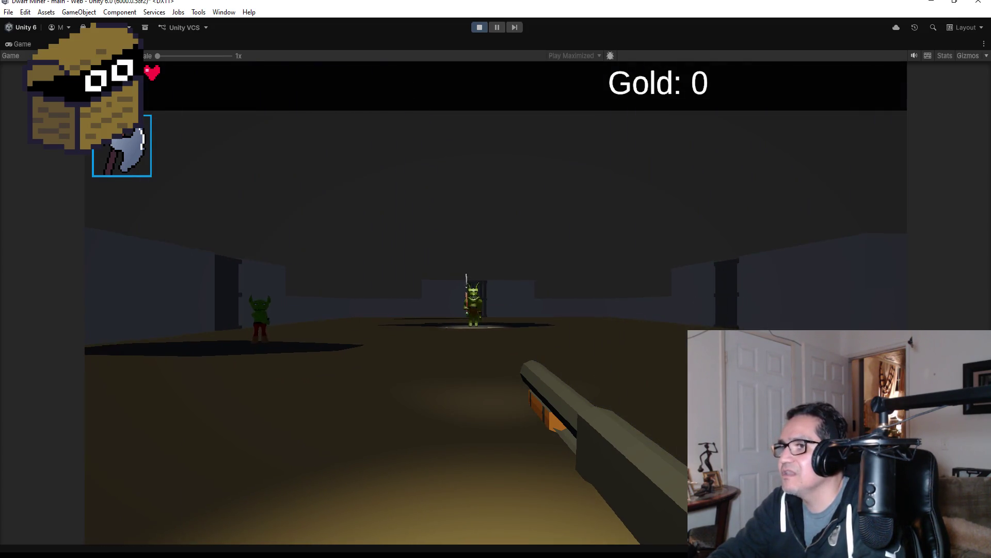
key("w")
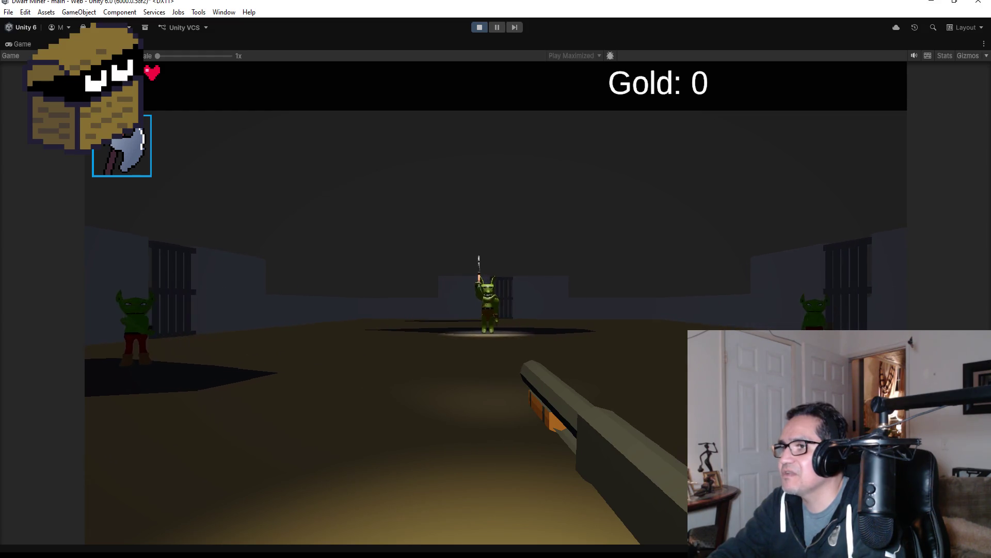
key("w")
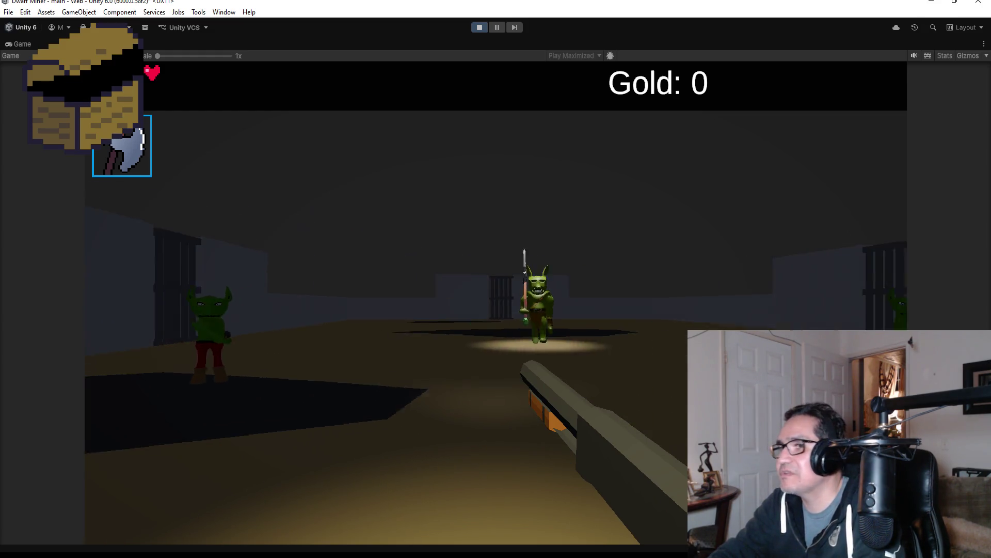
Shoot the approaching goblins, including the spear goblin up close.
left_click(496, 302)
left_click(495, 302)
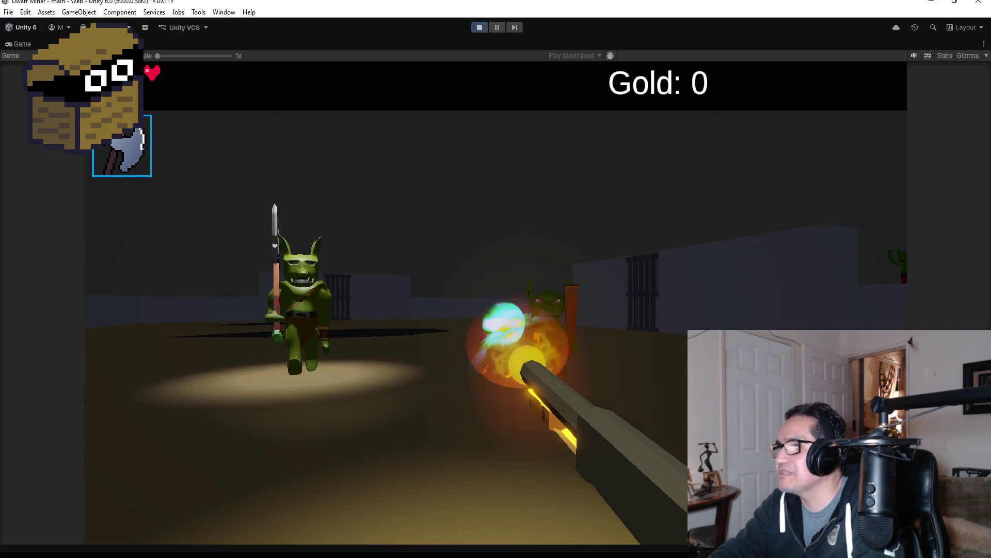
left_click(495, 302)
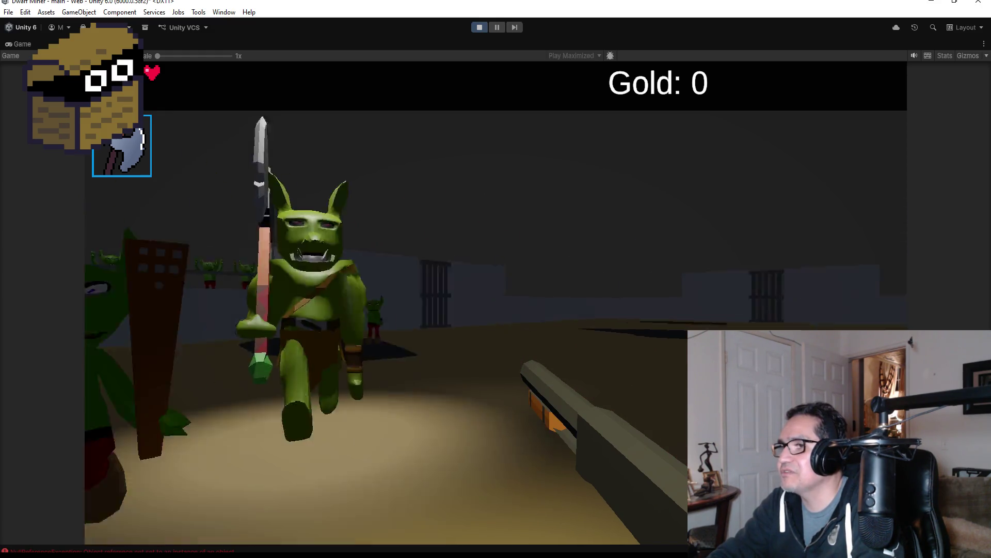
left_click(496, 302)
left_click(496, 302)
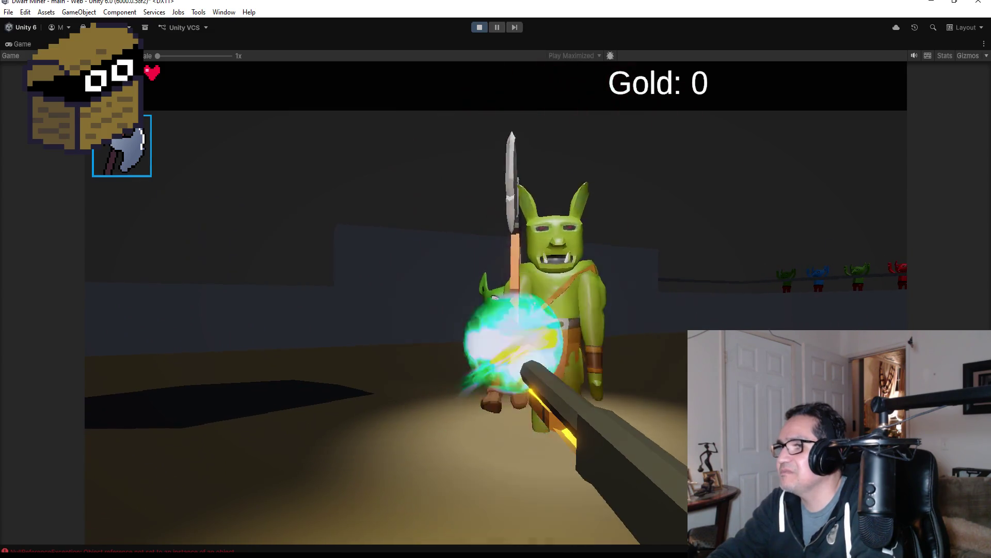
left_click(496, 302)
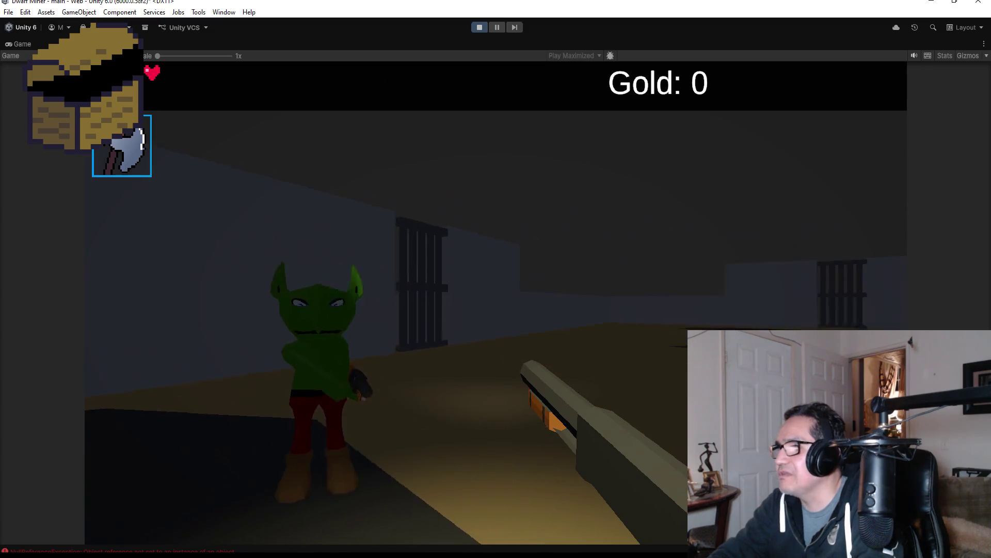
left_click(496, 302)
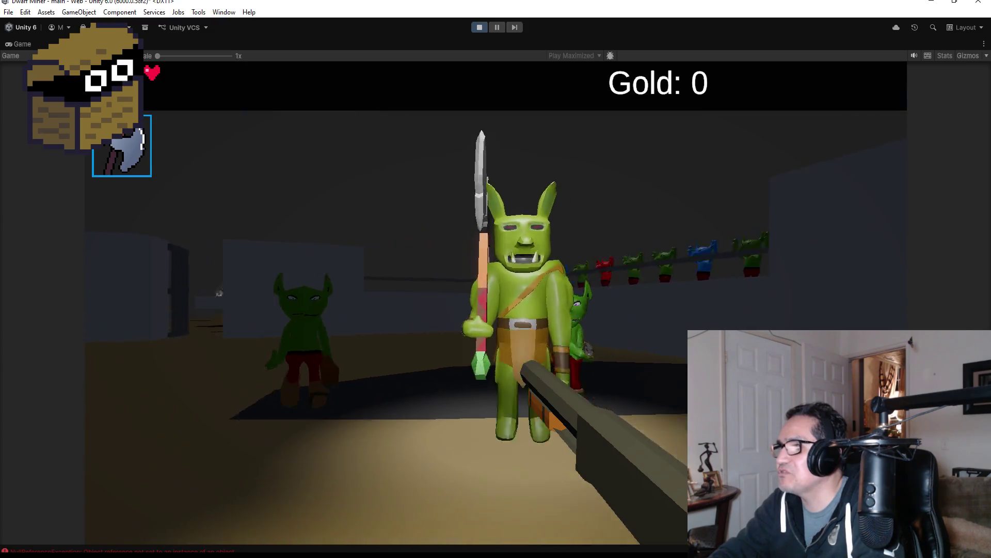
left_click(496, 302)
left_click(496, 302)
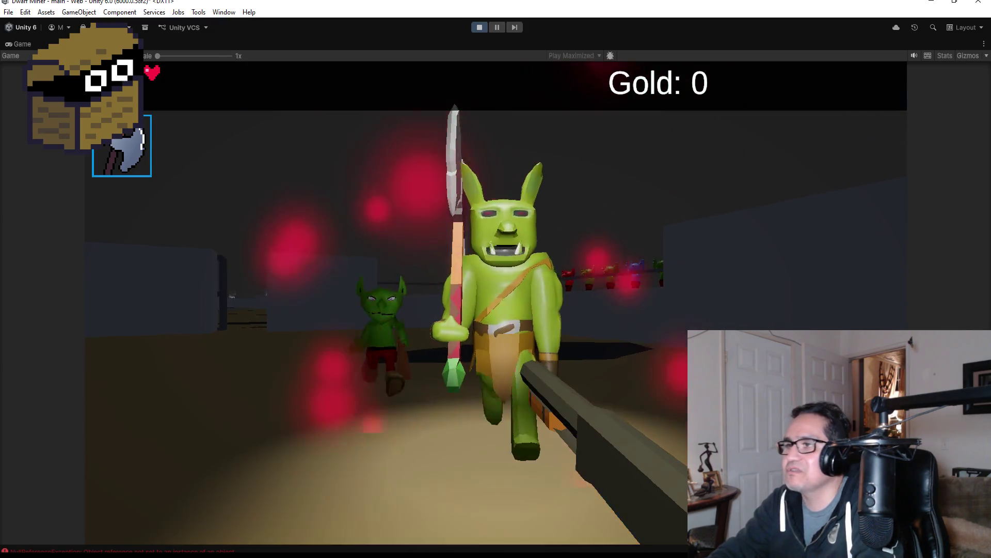
left_click(496, 302)
left_click(496, 302)
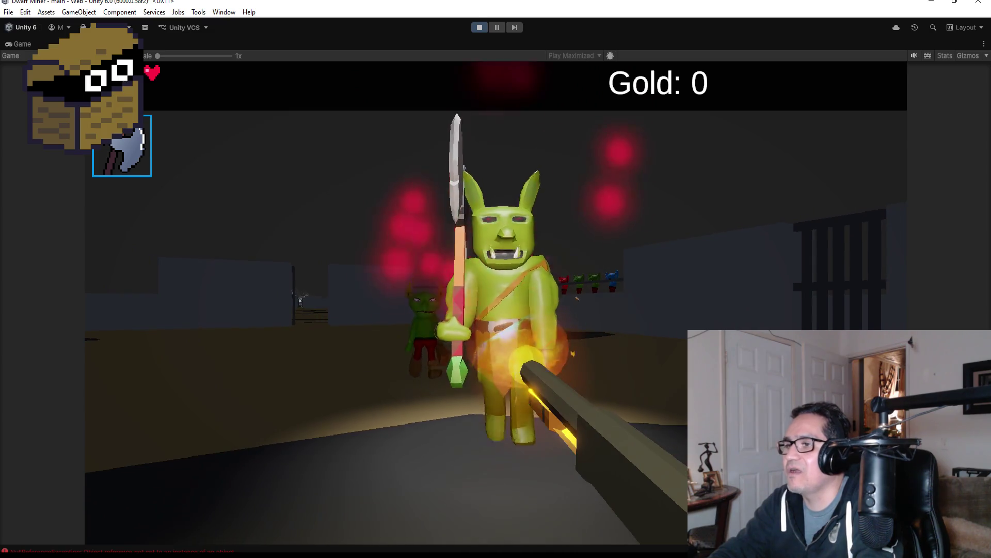
left_click(496, 302)
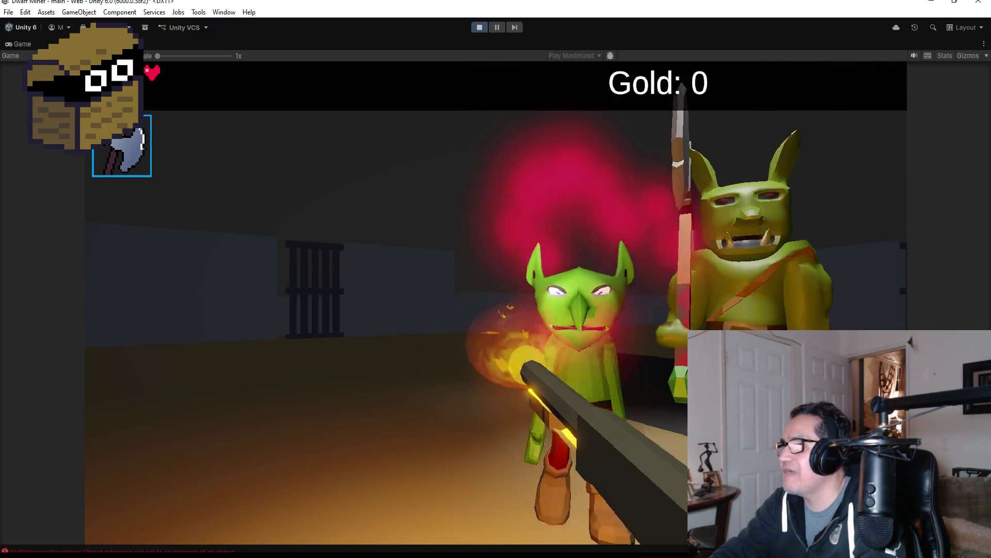
left_click(496, 302)
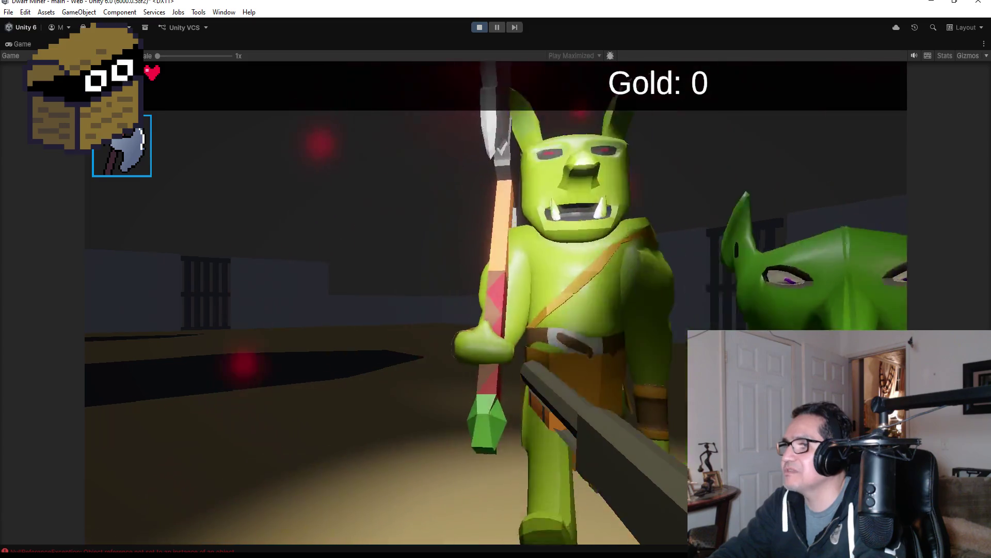
Fight the orc and remaining goblins, then pause to Settings and stop play mode.
left_click(496, 302)
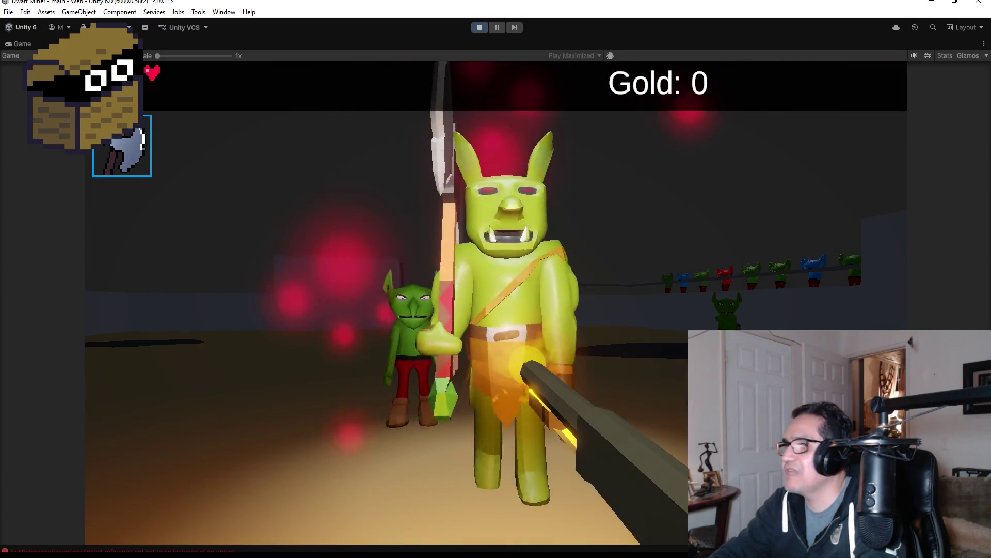
left_click(496, 302)
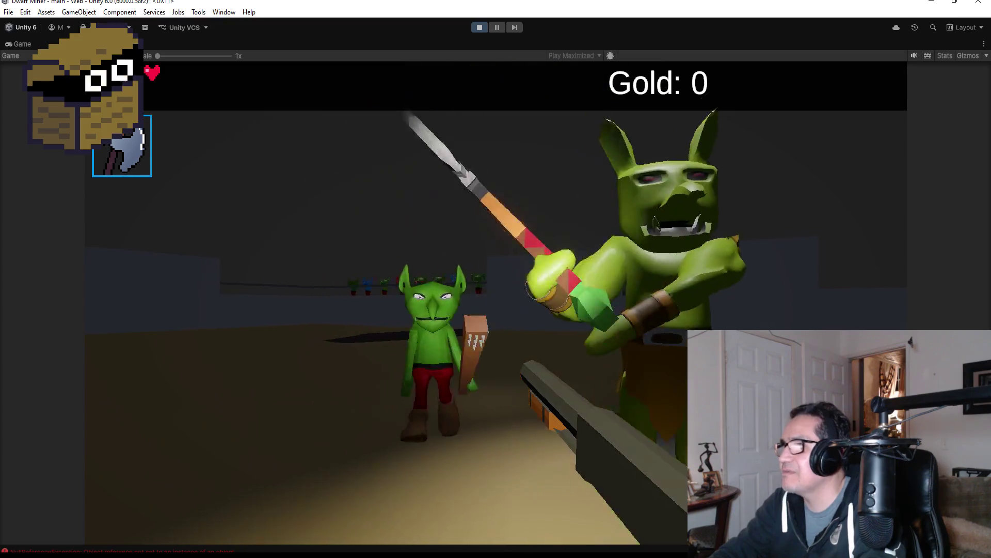
left_click(495, 302)
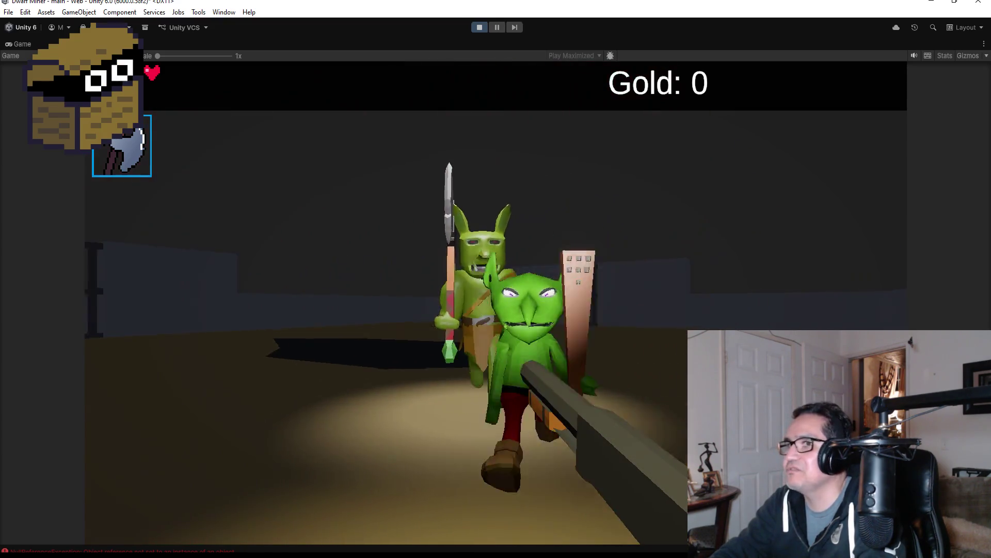
left_click(496, 302)
left_click(496, 302)
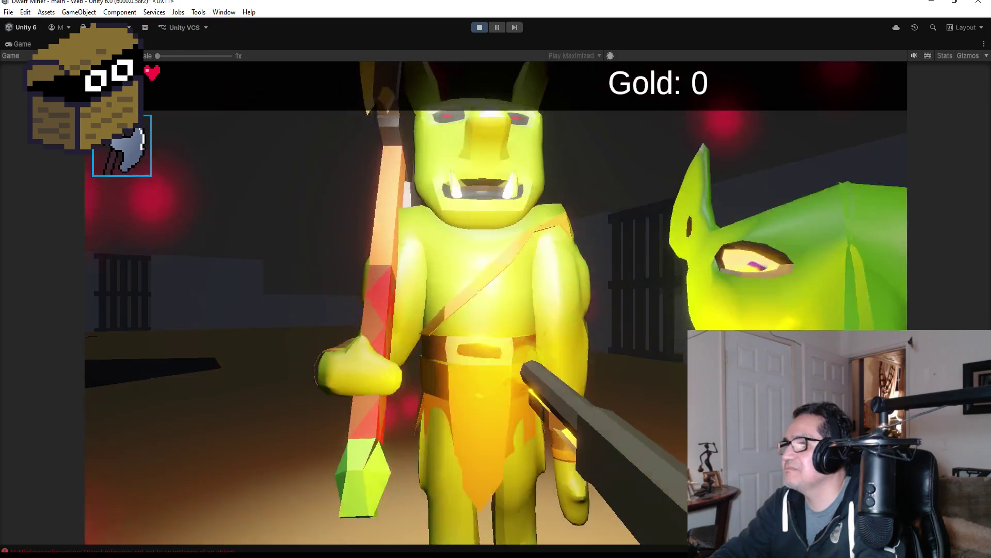
left_click(496, 302)
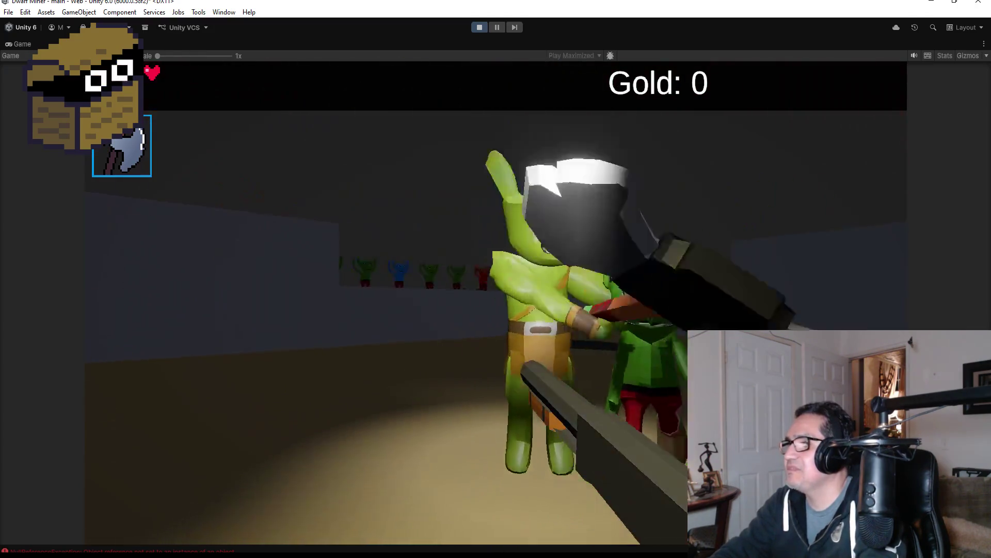
left_click(495, 302)
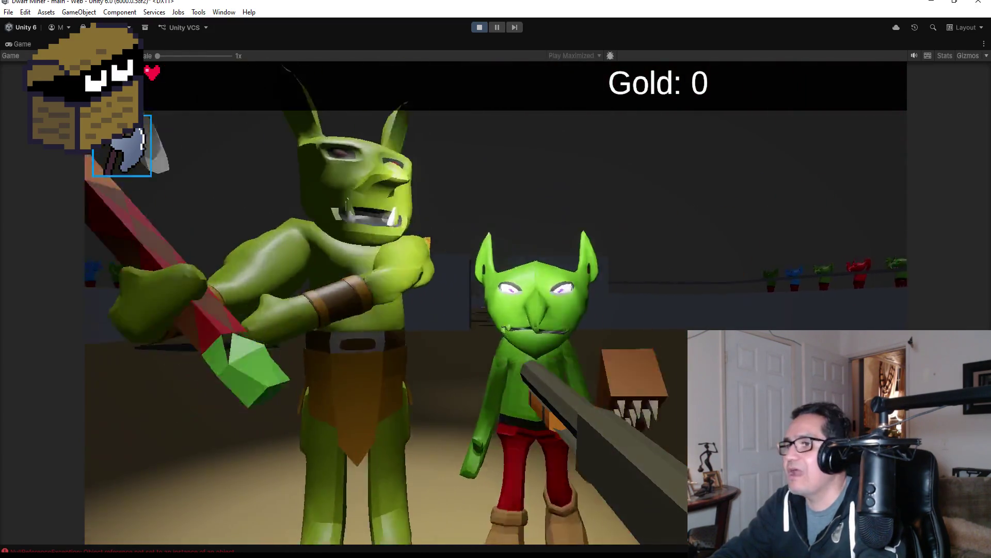
left_click(495, 302)
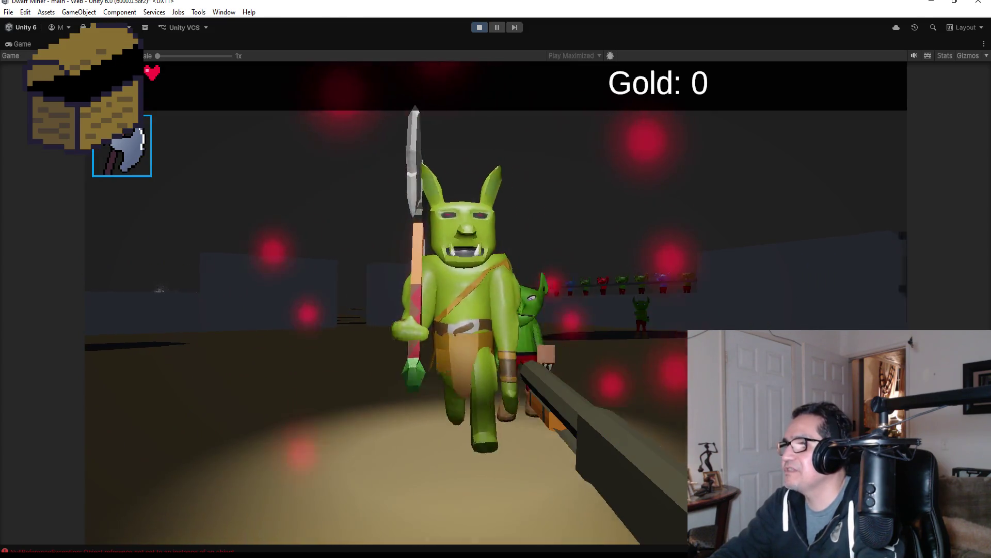
left_click(496, 302)
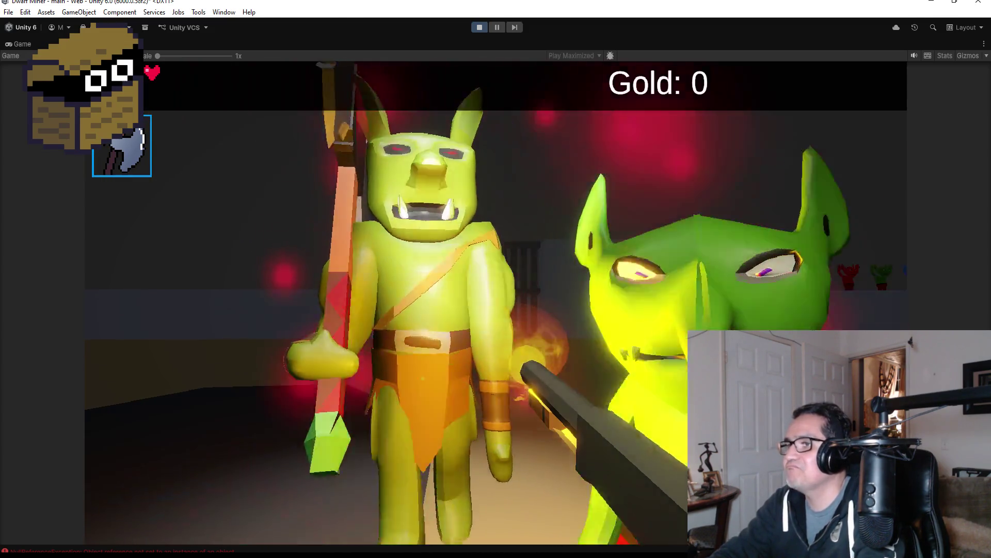
left_click(496, 302)
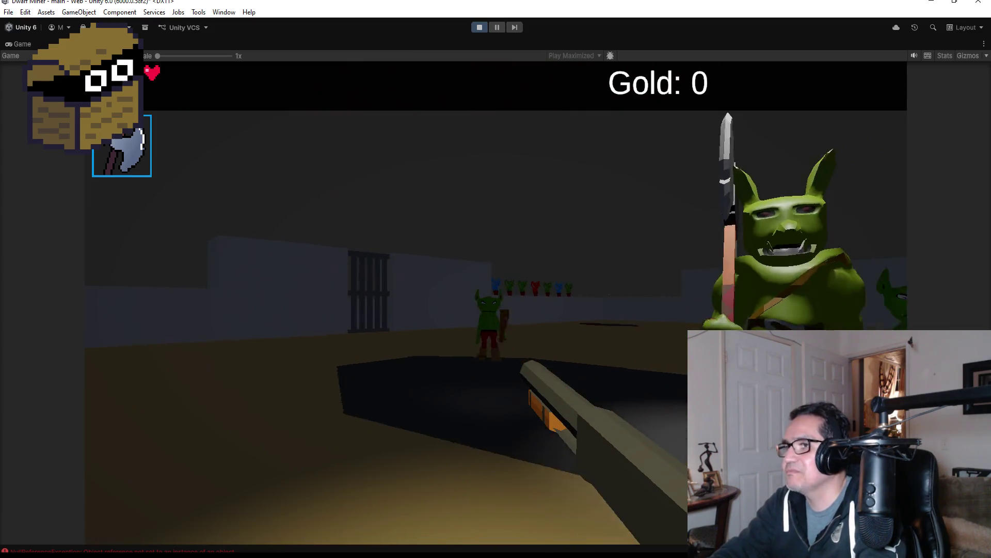
left_click(496, 302)
left_click(495, 302)
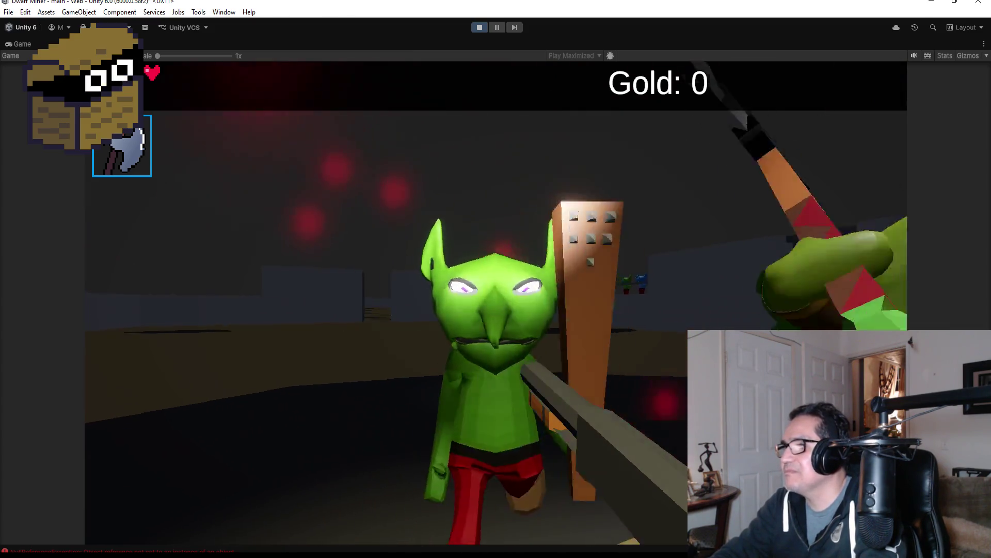
left_click(496, 303)
left_click(496, 302)
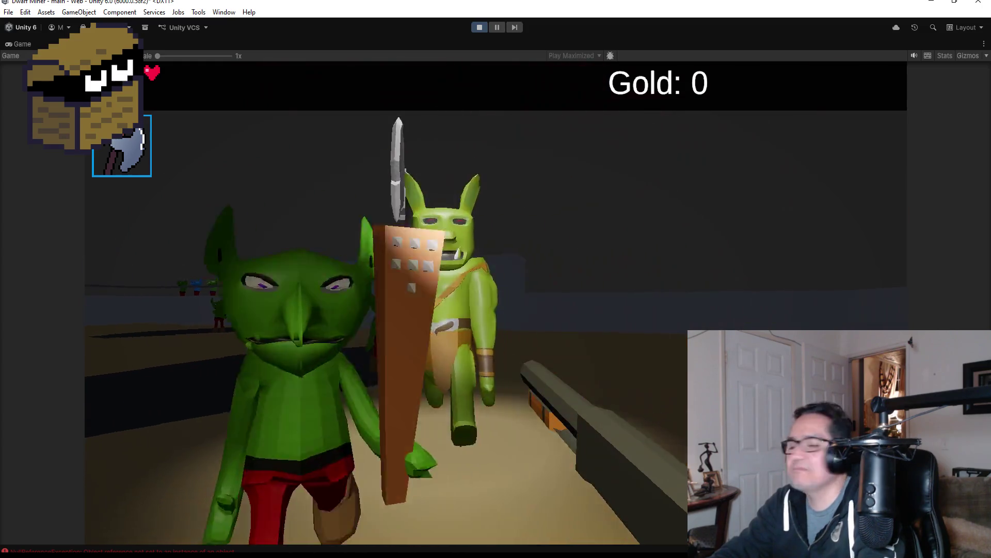
key("Escape")
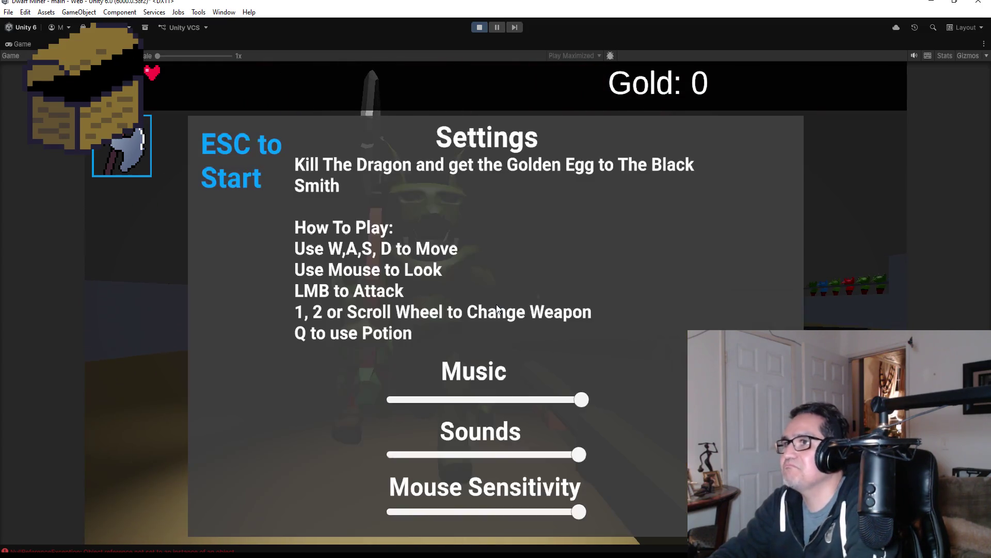
left_click(477, 28)
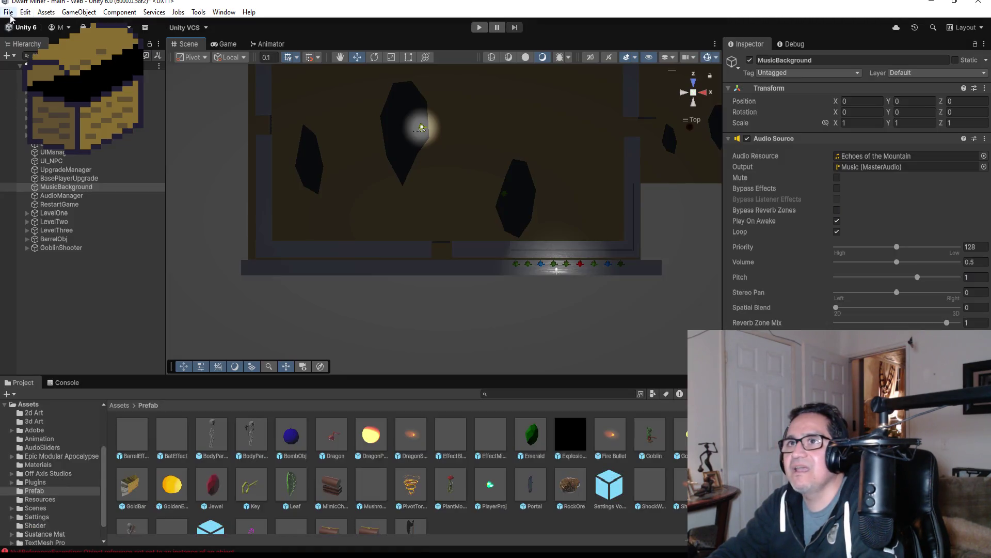
Save the scene with File > Save and switch to GoblinShooter.cs in Visual Studio.
left_click(8, 12)
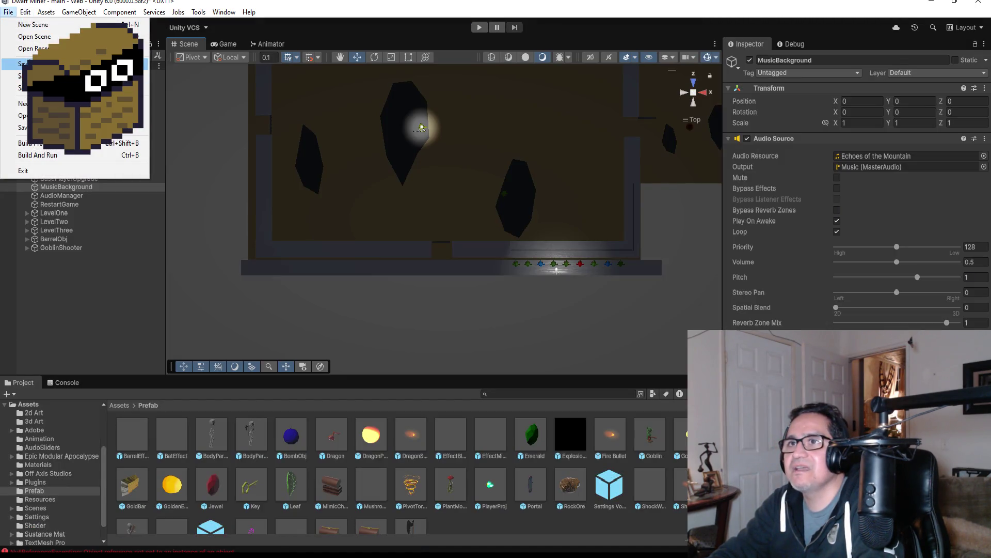
left_click(23, 63)
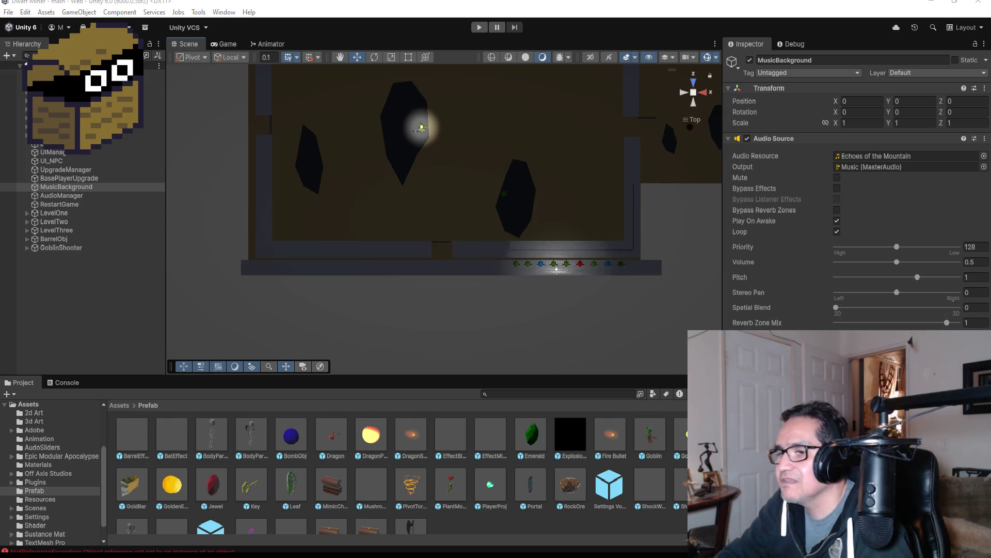
key("alt+Tab")
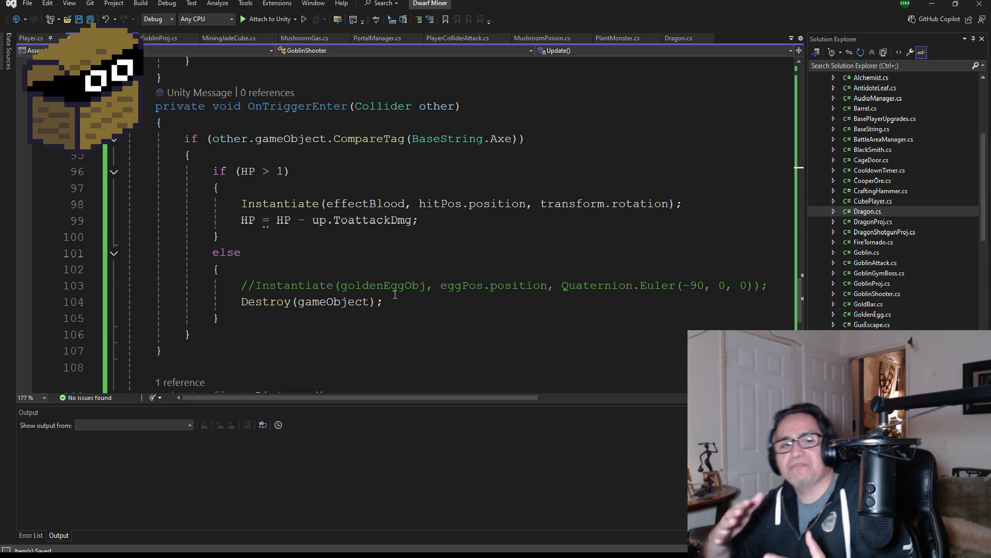
Scroll up through GoblinShooter's OnTriggerEnter code, then minimize Visual Studio.
scroll(420, 275, "up", 2)
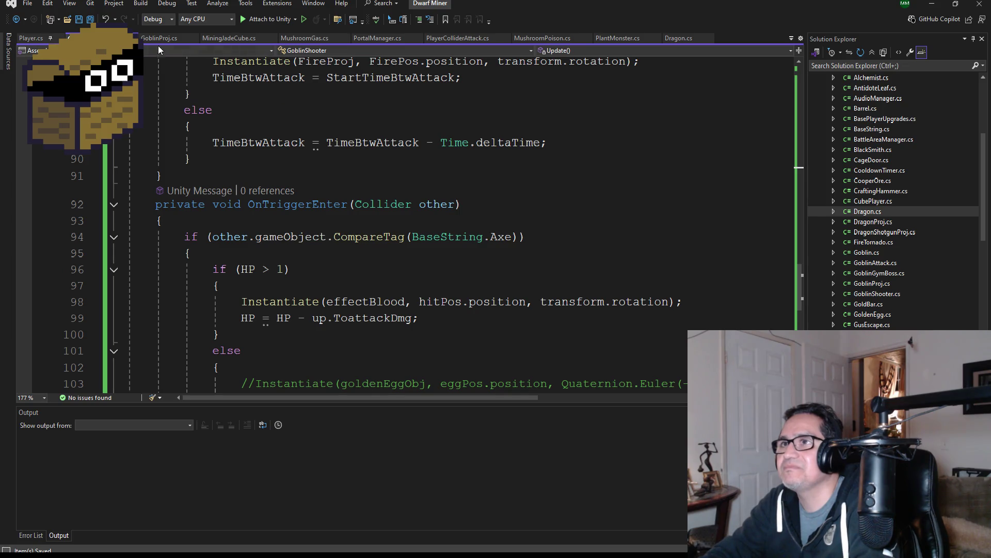
left_click(930, 6)
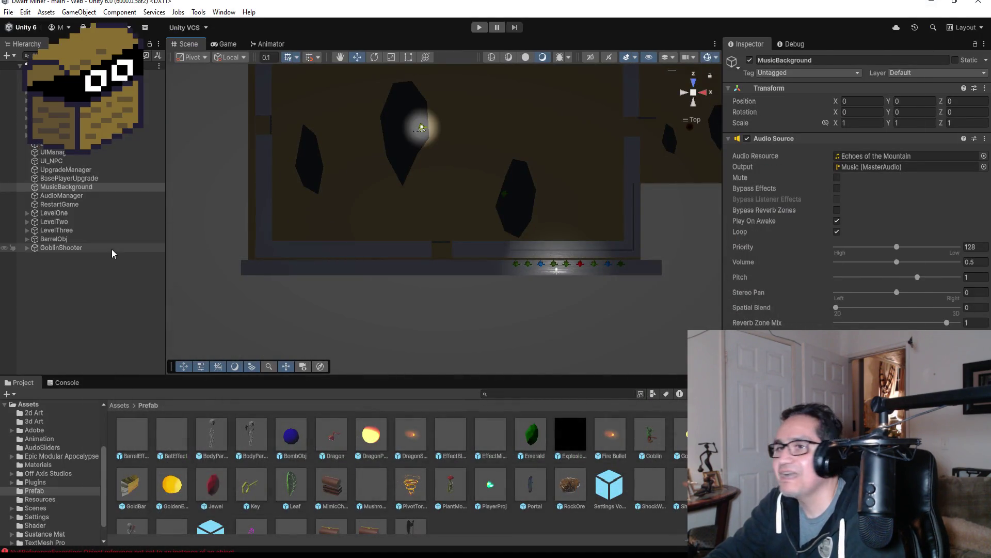
Open the Goblin prefab to inspect its components, then scroll GoblinShooter.cs up to Update.
double_click(658, 430)
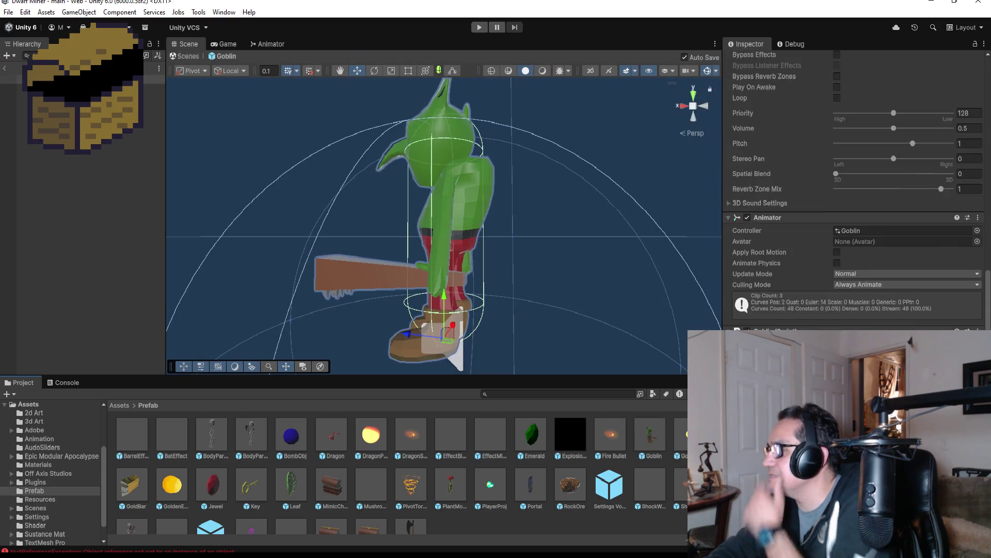
scroll(855, 191, "down", 1)
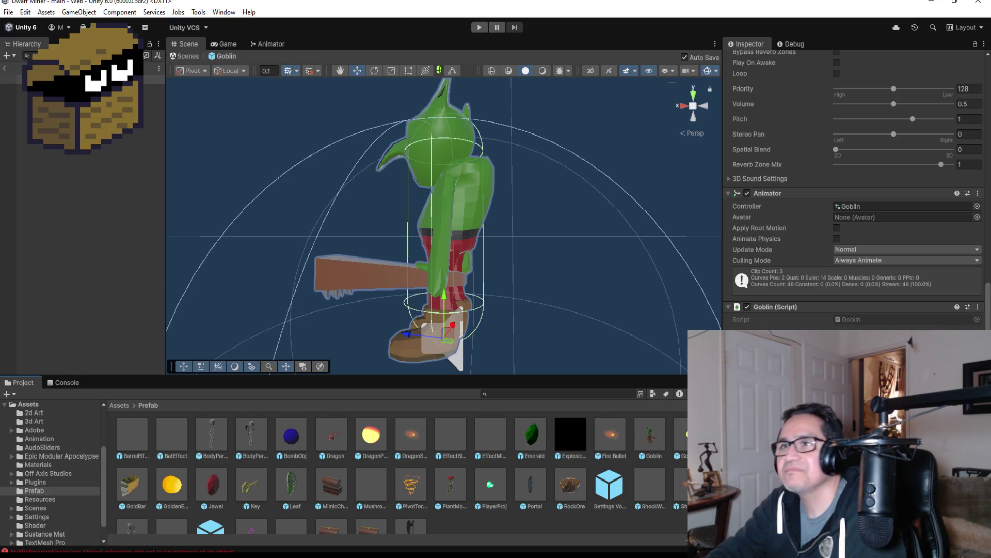
left_click(9, 12)
key("Escape")
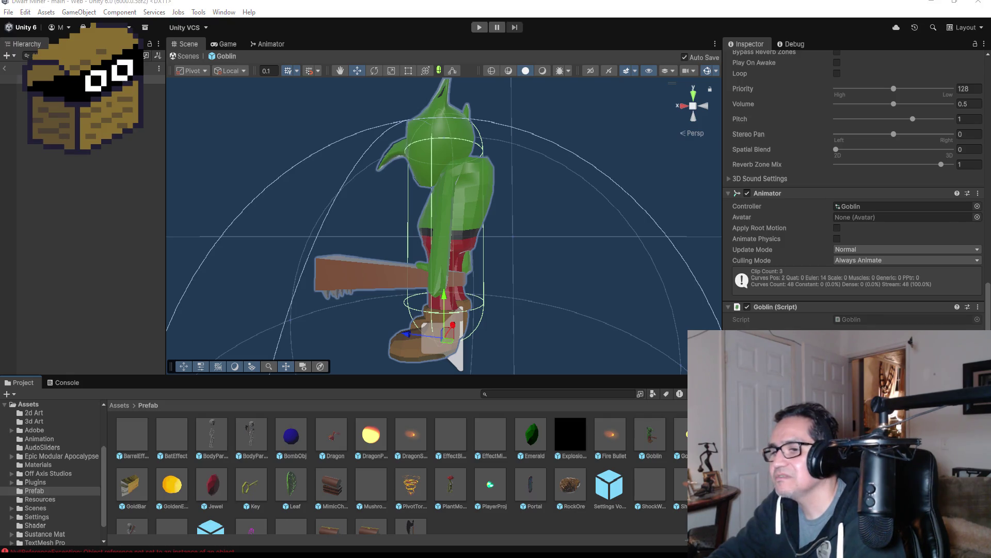
scroll(438, 139, "up", 20)
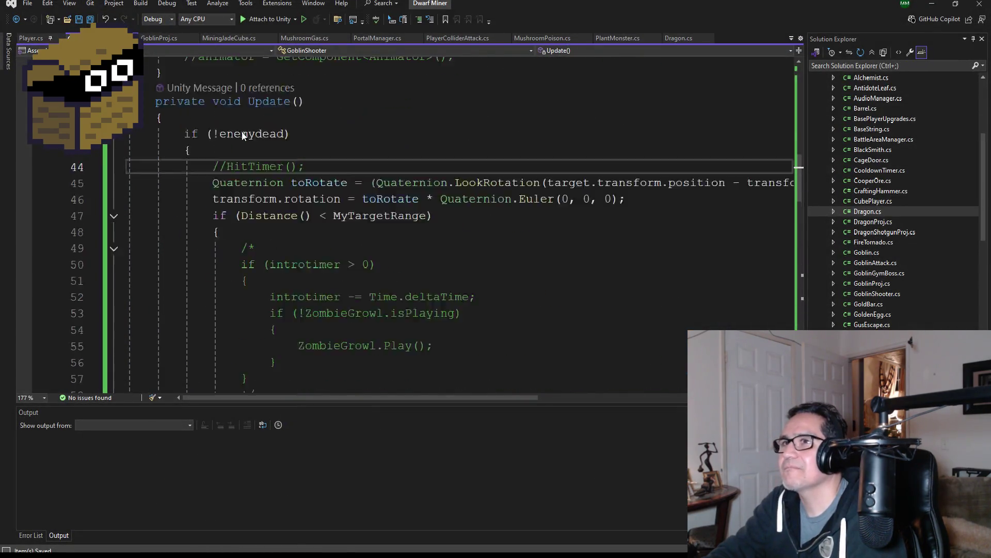